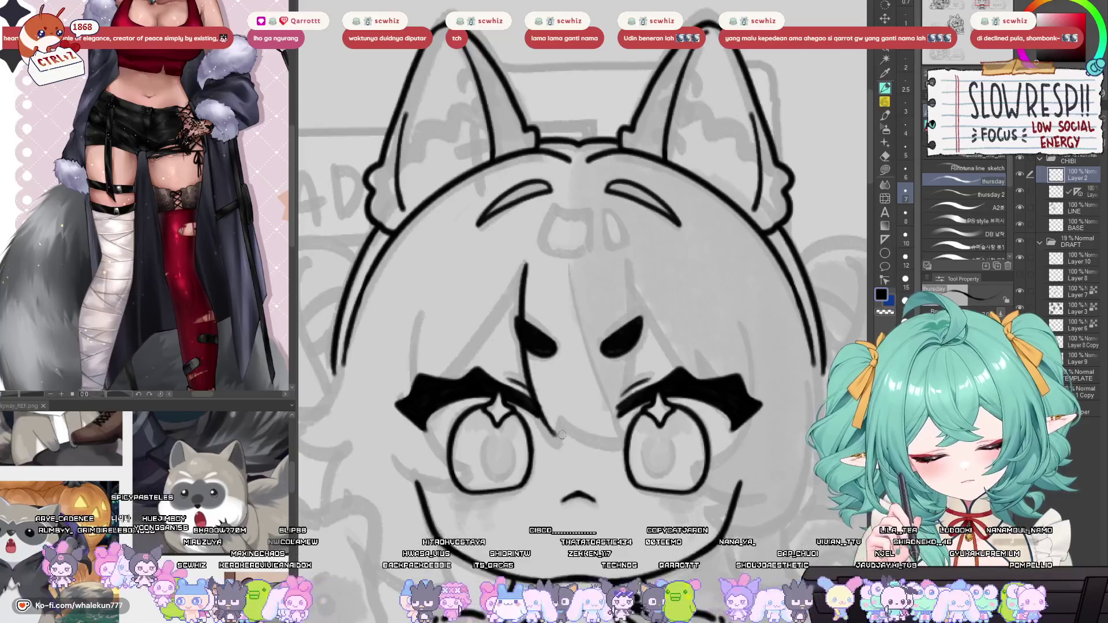
Ink the long forehead hair strands falling past both eyes, redoing the central strand.
mouse_move(525, 267)
left_mouse_down()
mouse_move(559, 443)
mouse_move(632, 446)
left_mouse_up()
mouse_move(571, 265)
left_mouse_down()
mouse_move(627, 440)
mouse_move(580, 332)
mouse_move(630, 443)
left_mouse_up()
key("ctrl+z")
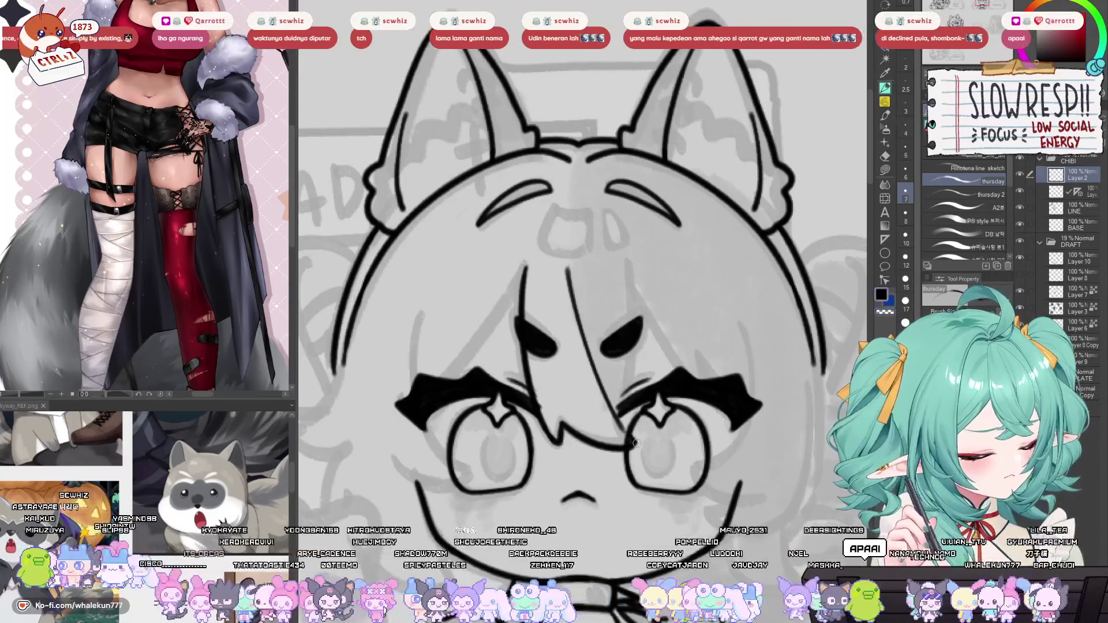
mouse_move(606, 301)
left_mouse_down()
mouse_move(651, 382)
mouse_move(642, 354)
mouse_move(600, 371)
mouse_move(604, 320)
mouse_move(603, 451)
mouse_move(588, 320)
mouse_move(603, 453)
left_mouse_up()
key("ctrl+z")
key("ctrl+z")
key("ctrl+z")
key("ctrl+z")
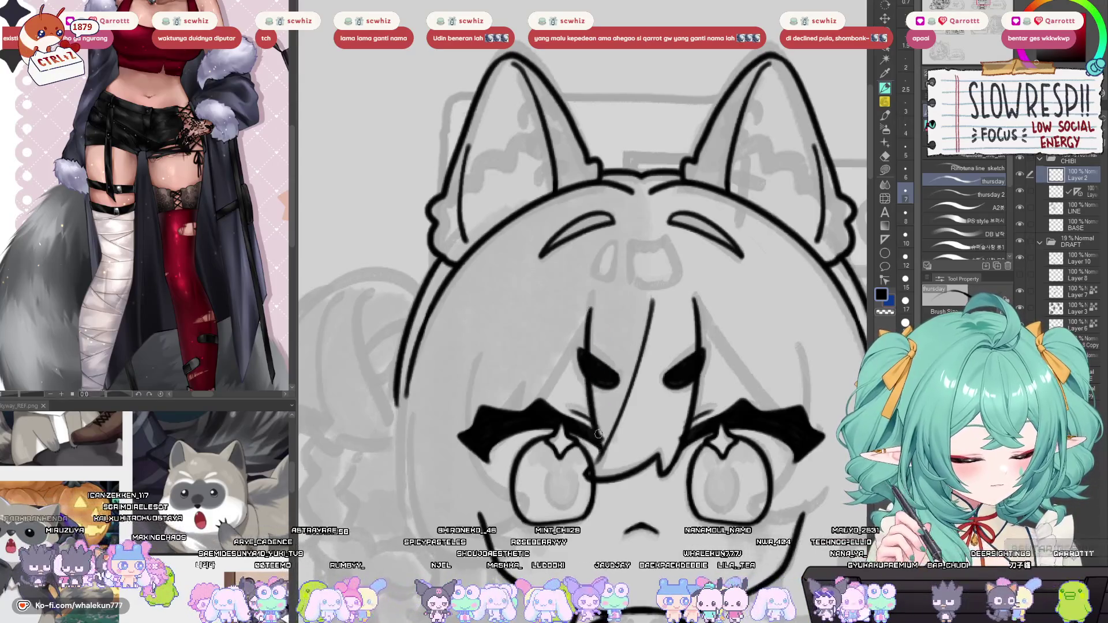
scroll(600, 444, "right", 5)
scroll(601, 444, "up", 2)
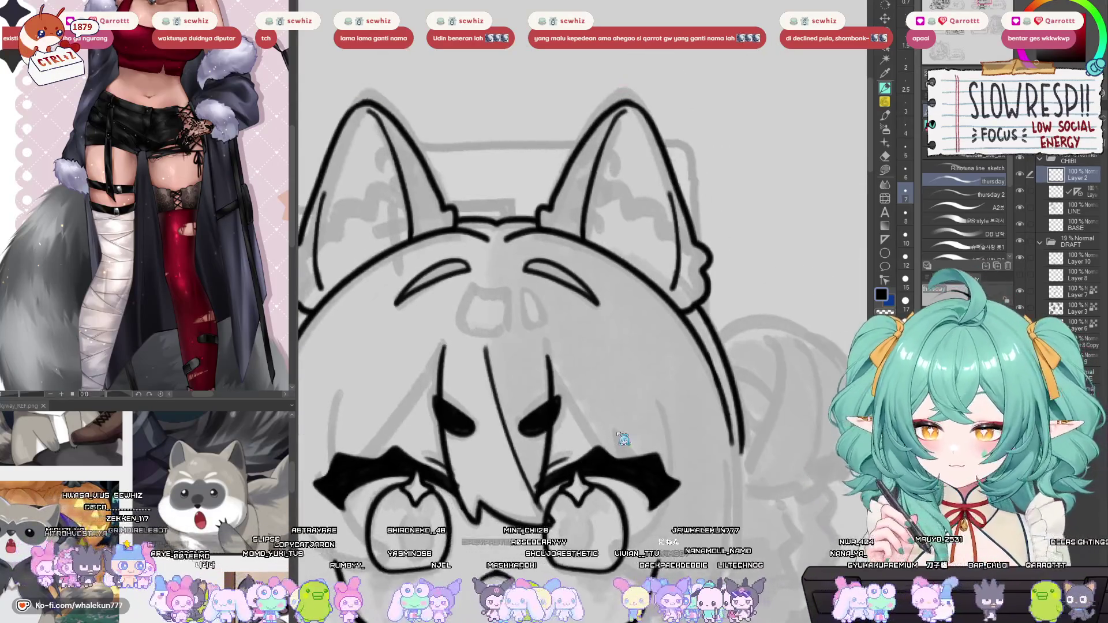
scroll(616, 432, "left", 5)
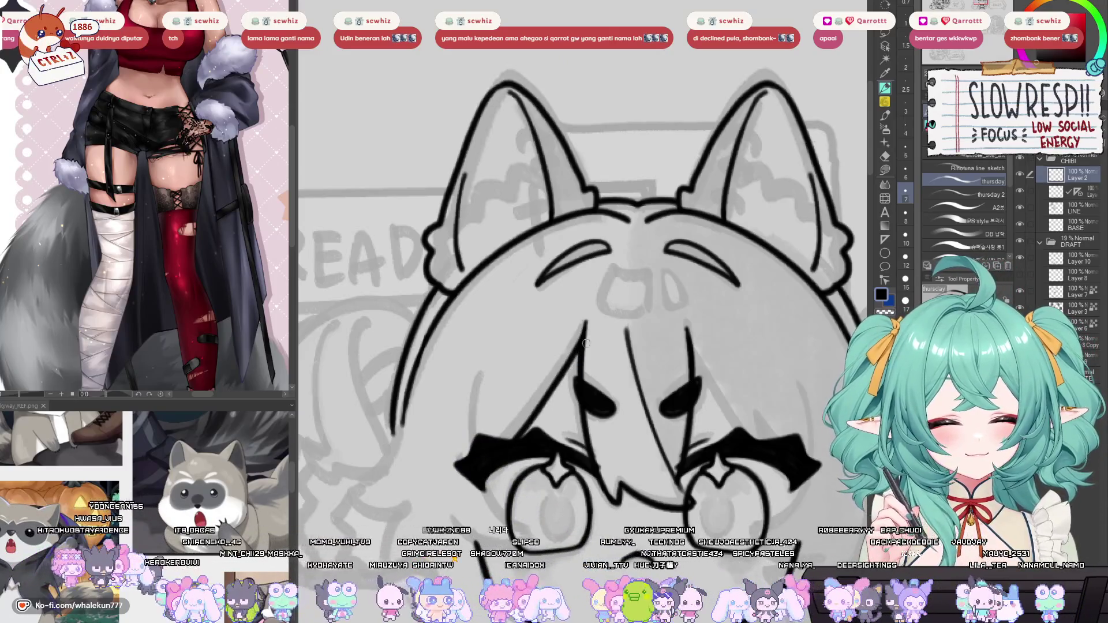
Ink the left cheek line and the curve under the right eye, checking in a mirrored view.
left_click_drag(584, 346, 560, 282)
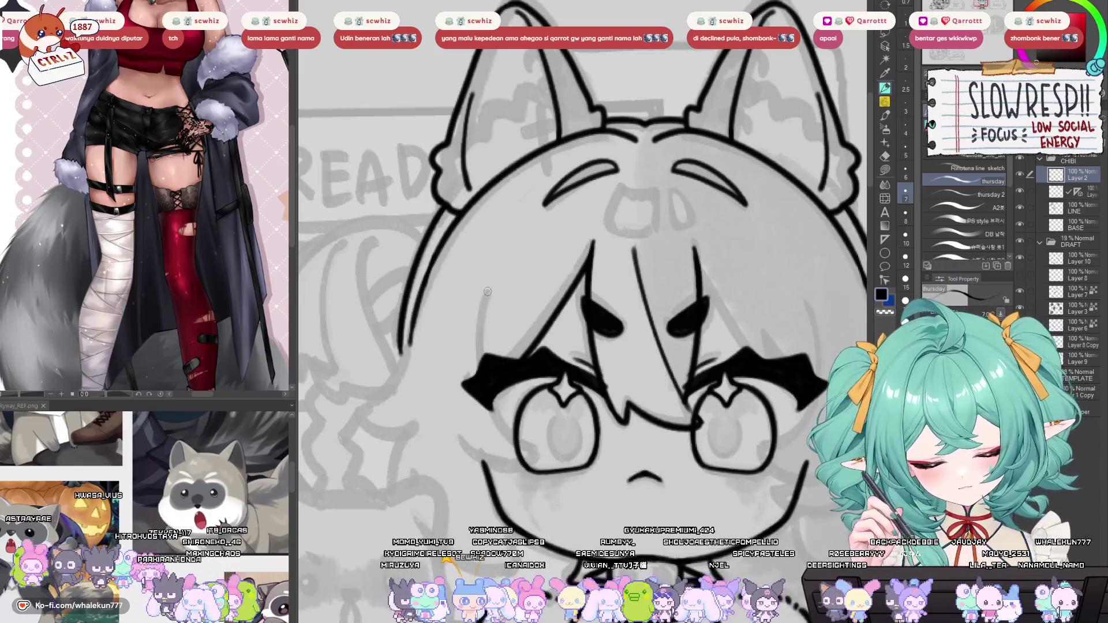
key("ctrl+y")
key("ctrl+z")
key("ctrl+y")
key("ctrl+z")
left_click_drag(488, 290, 541, 454)
key("h")
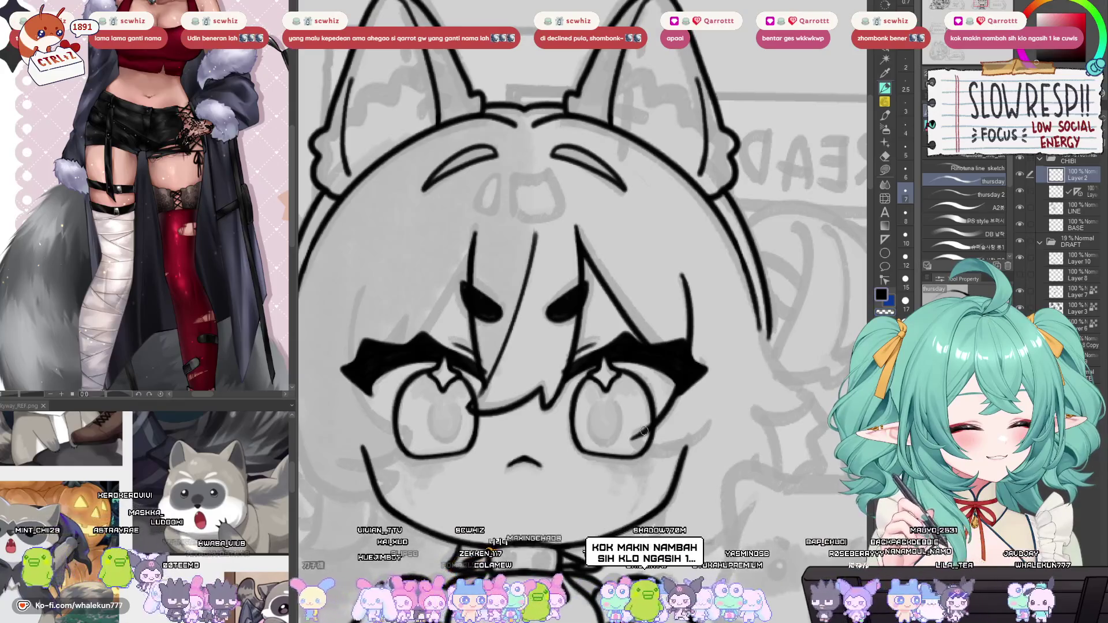
left_click_drag(638, 446, 703, 432)
key("h")
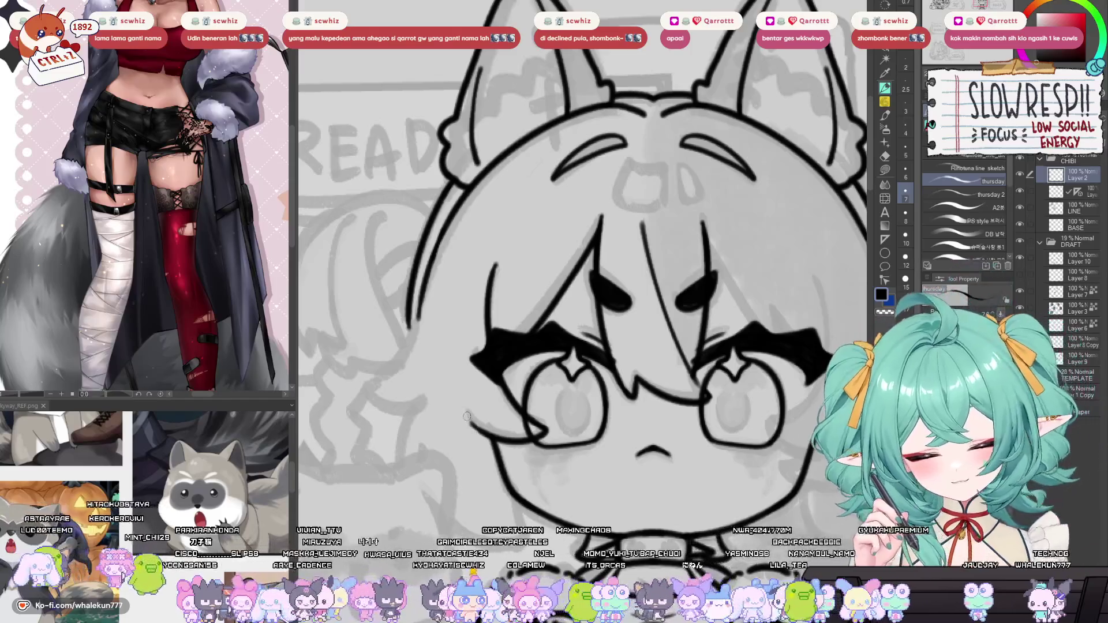
Extend the eye corner and curve the left hair lock downward.
left_click_drag(465, 414, 477, 421)
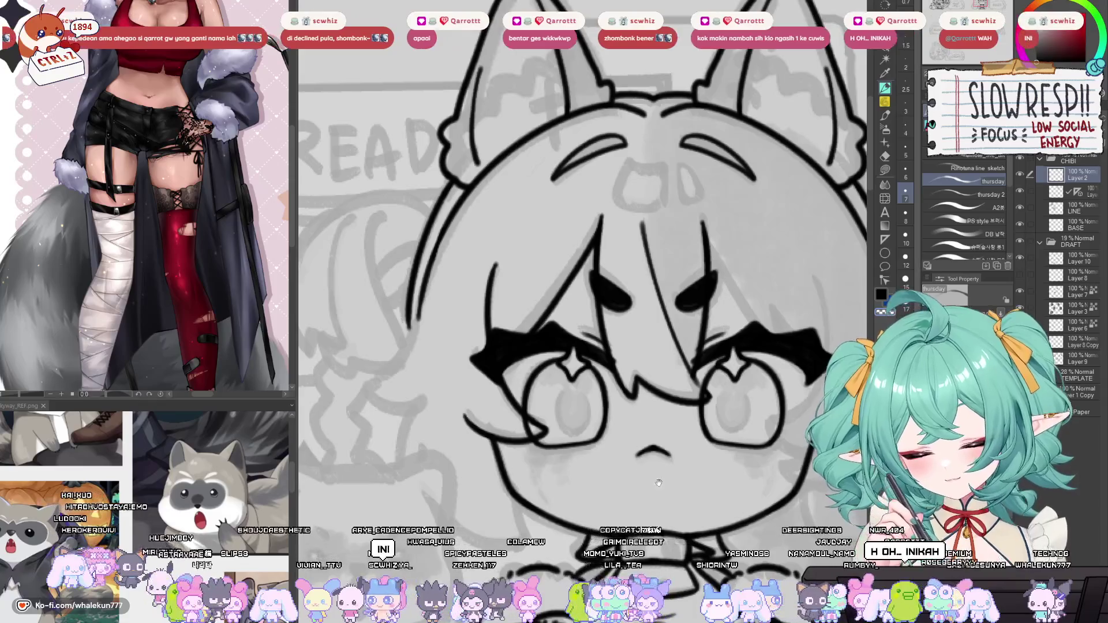
left_click_drag(650, 480, 728, 470)
left_click_drag(572, 277, 575, 256)
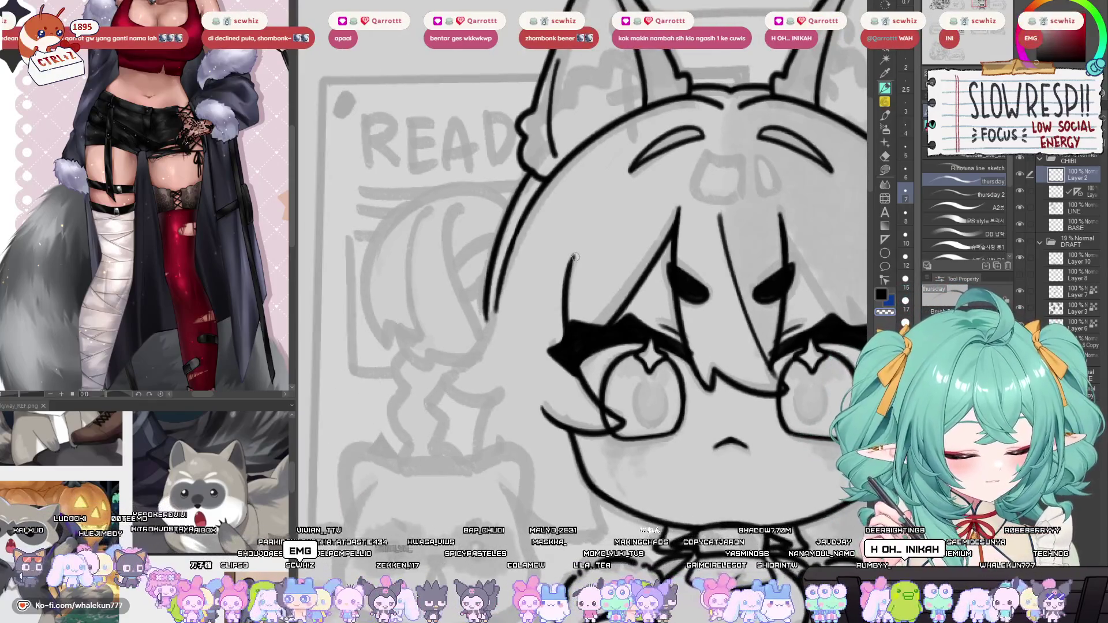
left_click_drag(579, 321, 633, 326)
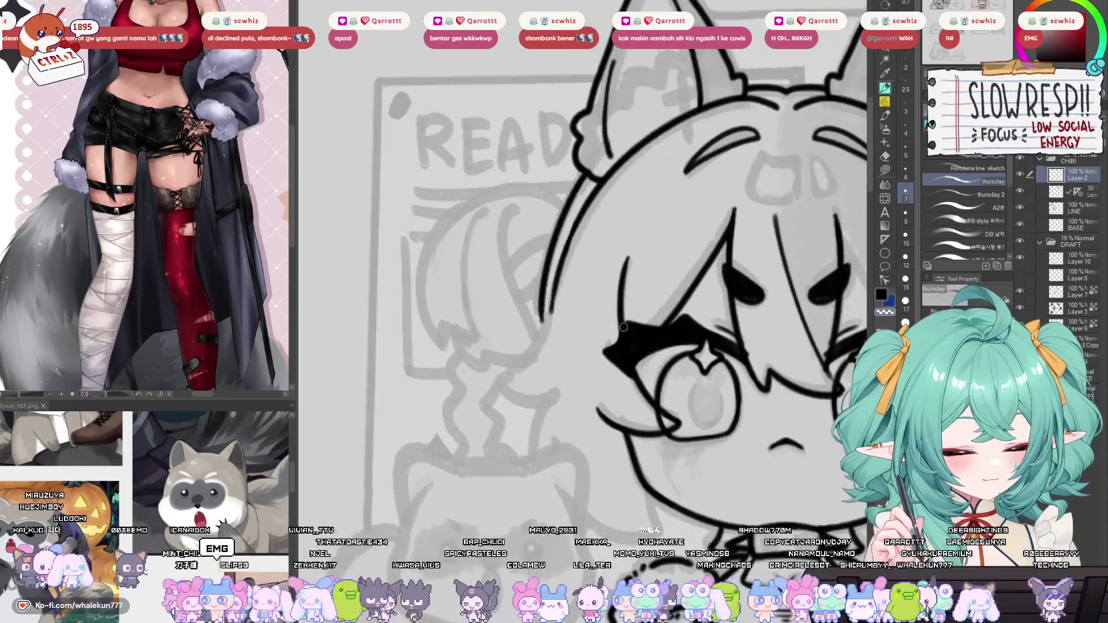
mouse_move(549, 300)
left_mouse_down()
mouse_move(507, 376)
mouse_move(535, 402)
mouse_move(476, 280)
left_mouse_up()
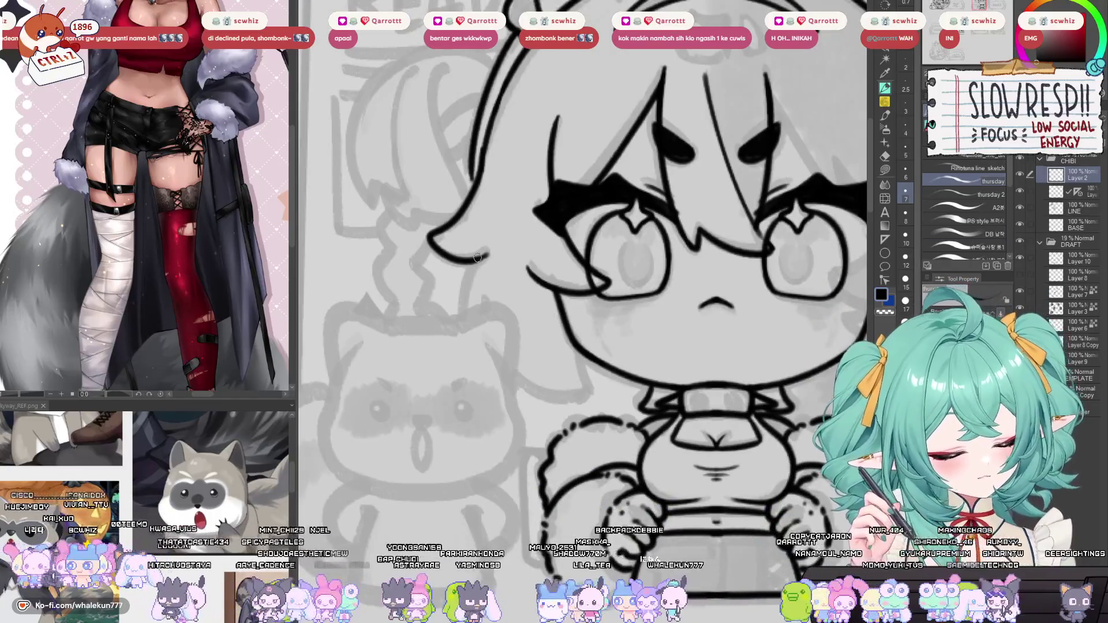
left_click_drag(476, 258, 462, 316)
key("ctrl+z")
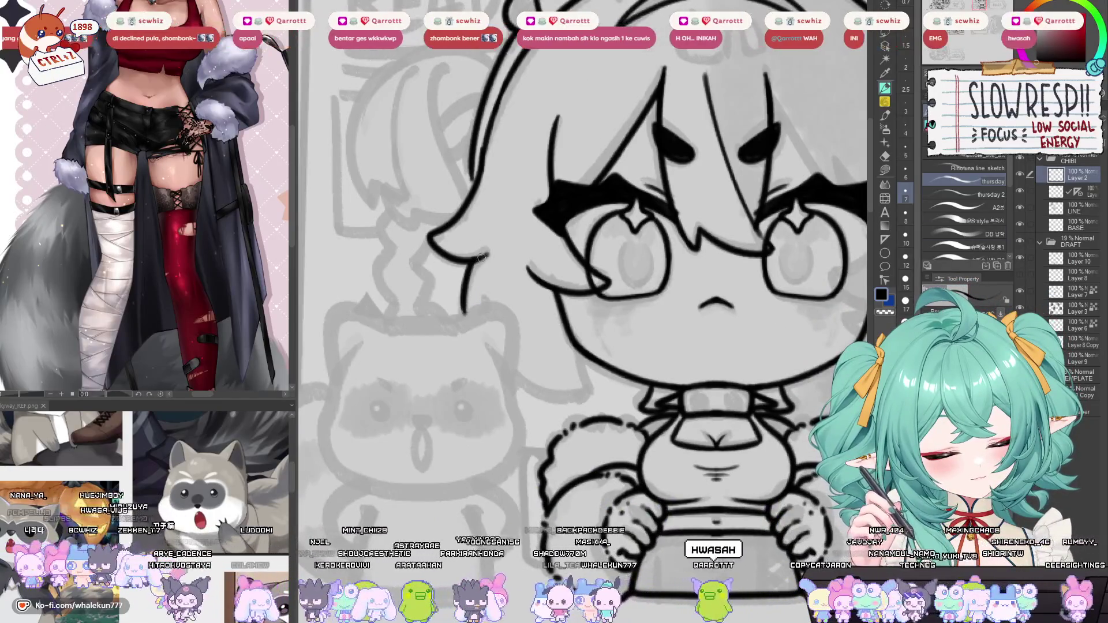
Erase the stray line near the hair tip and redraw the tip from higher up.
scroll(502, 248, "up", 1)
key("e")
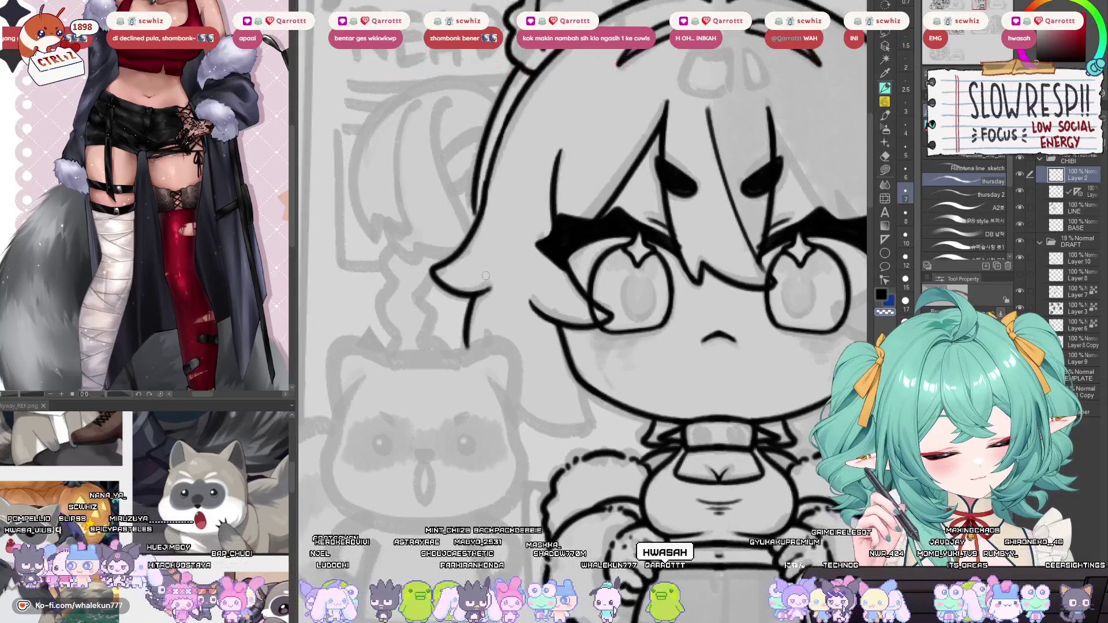
left_click_drag(480, 291, 478, 318)
key("p")
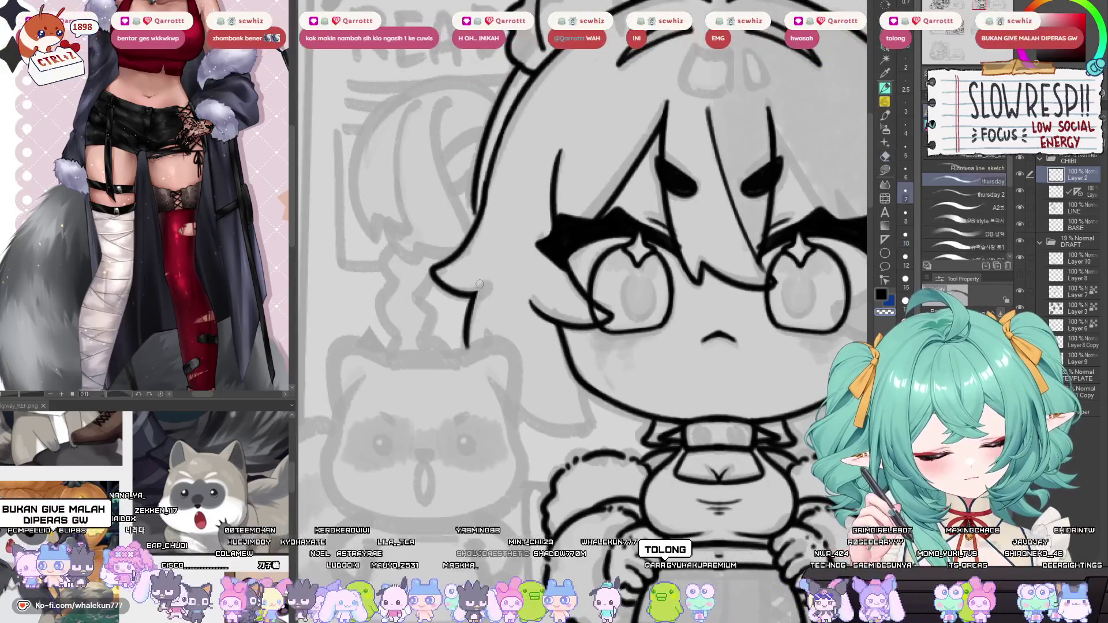
mouse_move(484, 278)
left_mouse_down()
mouse_move(472, 340)
mouse_move(452, 324)
left_mouse_up()
key("ctrl+z")
key("ctrl+z")
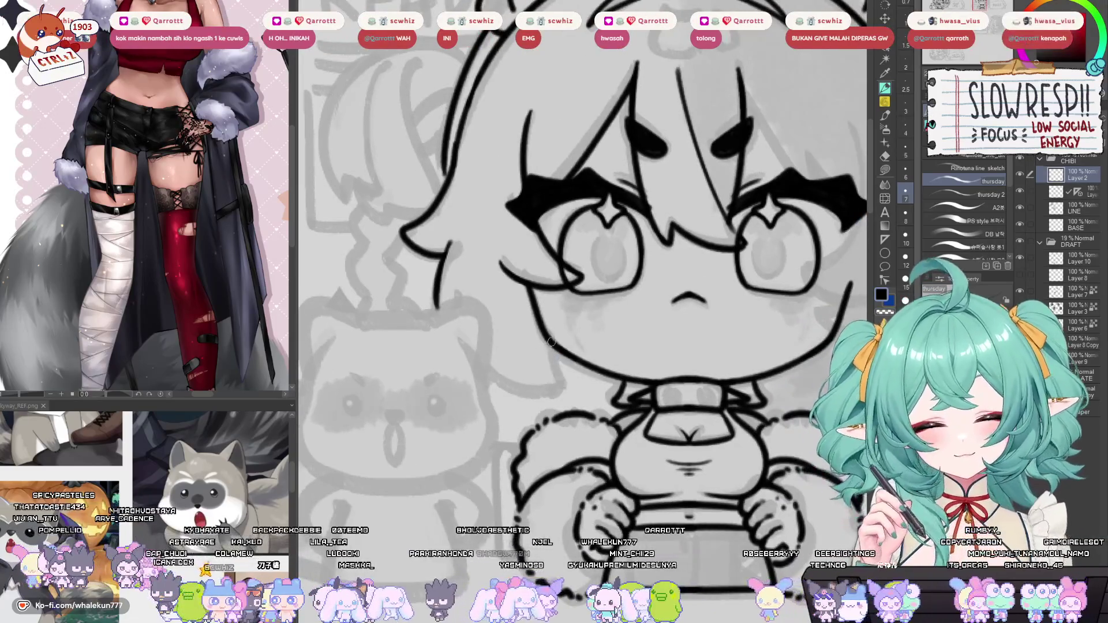
Draw the curved cheek line, redoing it until it sits cleanly.
mouse_move(486, 365)
left_mouse_down()
mouse_move(558, 395)
mouse_move(539, 395)
left_mouse_up()
key("ctrl+z")
key("ctrl+z")
left_click_drag(488, 367, 572, 389)
key("ctrl+z")
left_click_drag(558, 329, 565, 383)
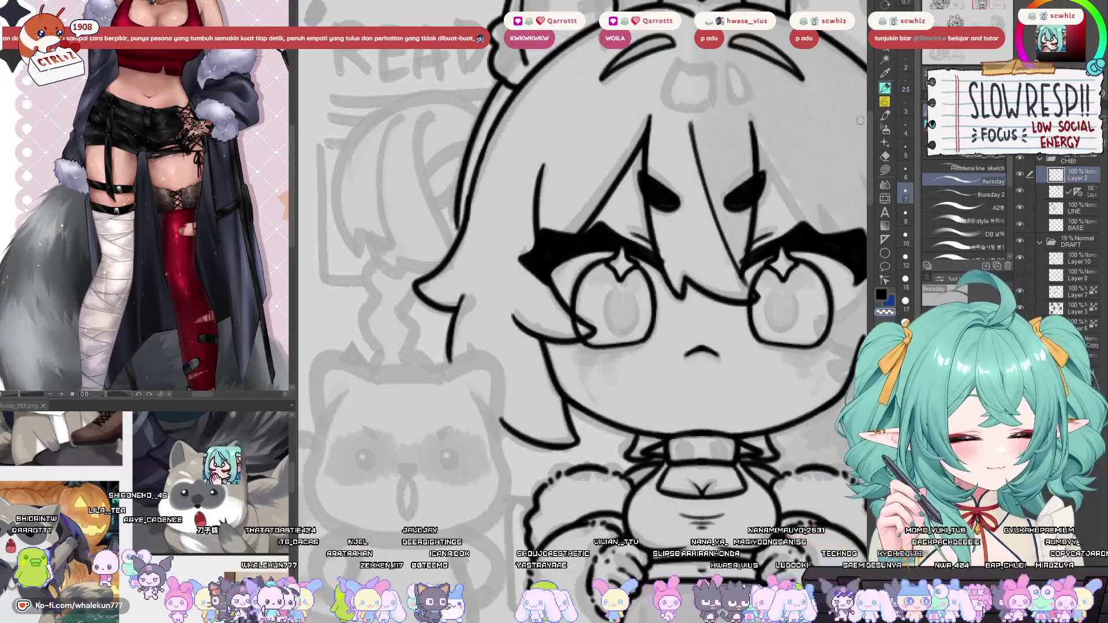
Create a vertical Symmetrical ruler down the centre of the raccoon sketch.
left_click_drag(639, 493, 697, 397)
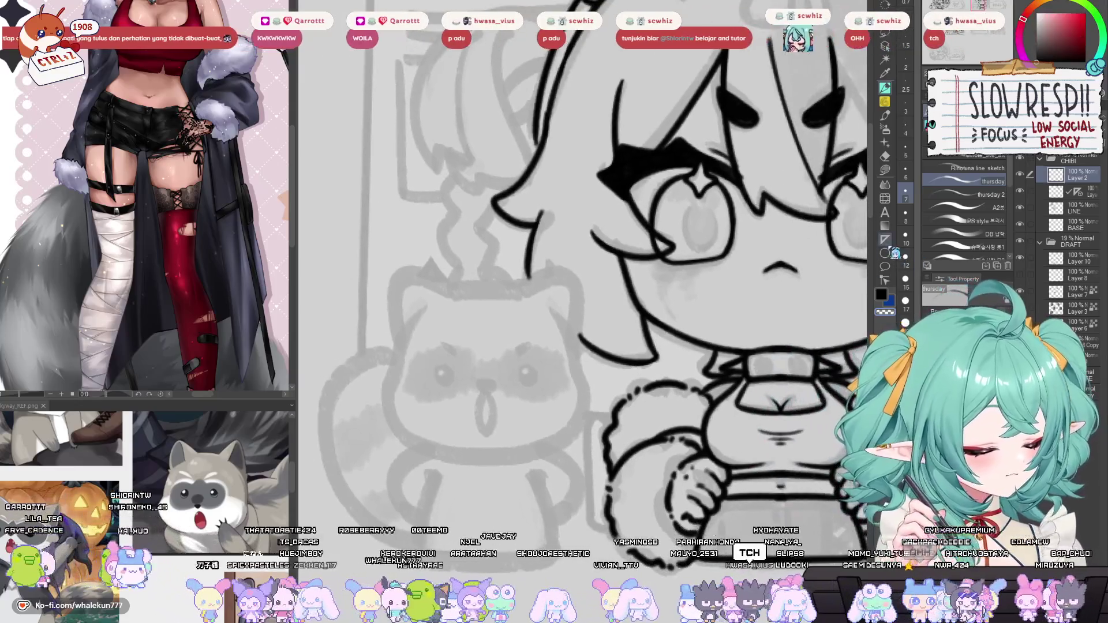
left_click(885, 239)
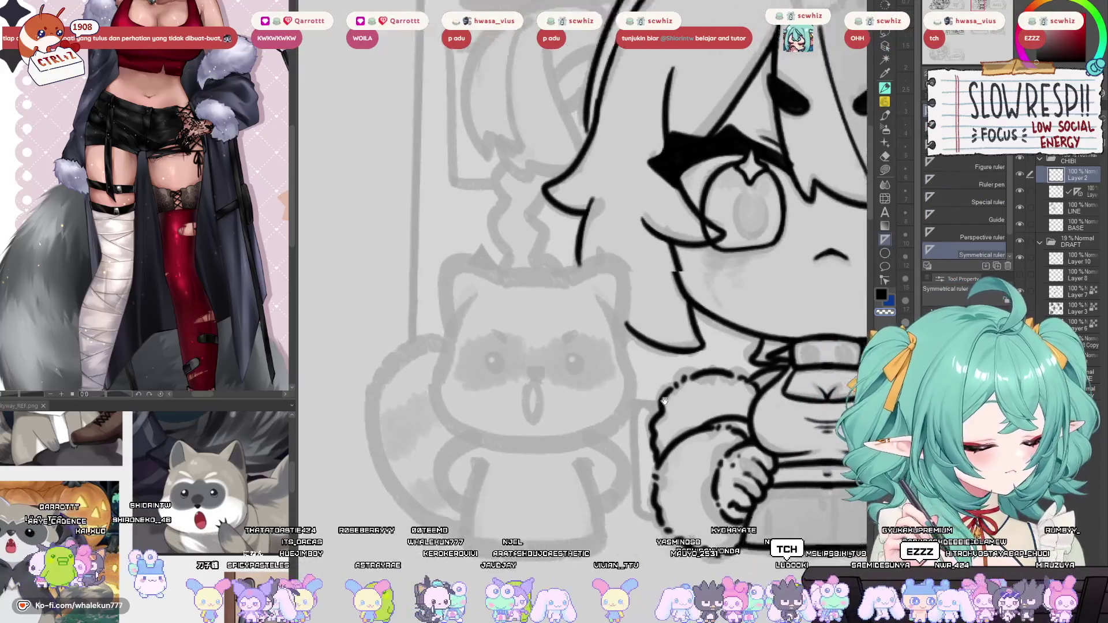
left_click_drag(574, 168, 575, 394)
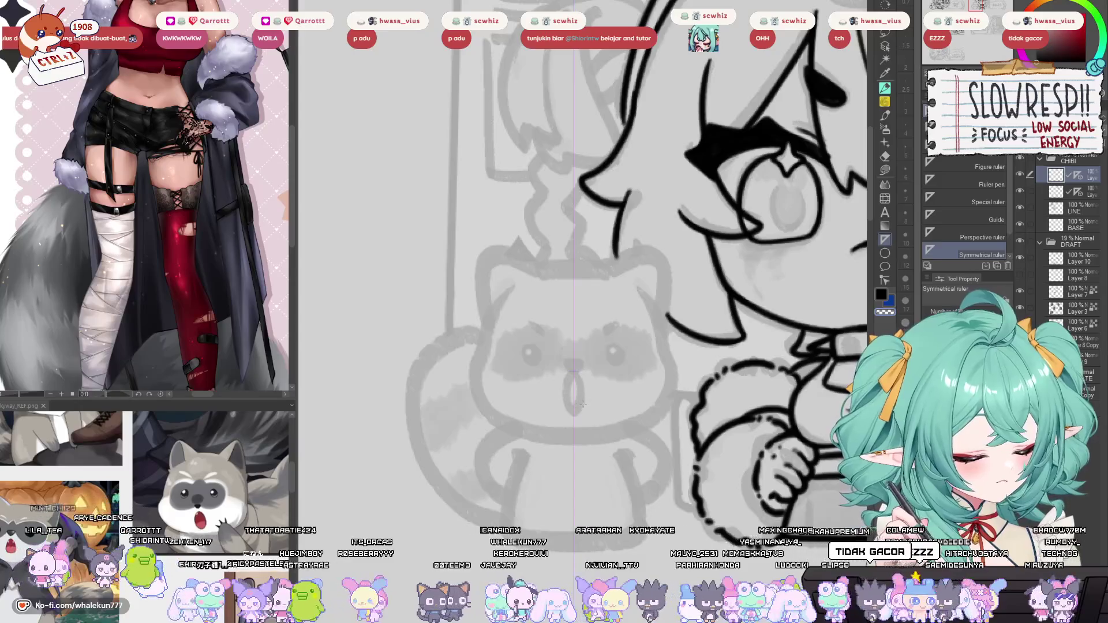
Ink the raccoon's mirrored round eyes and loop-shaped mouth with the pen.
key("p")
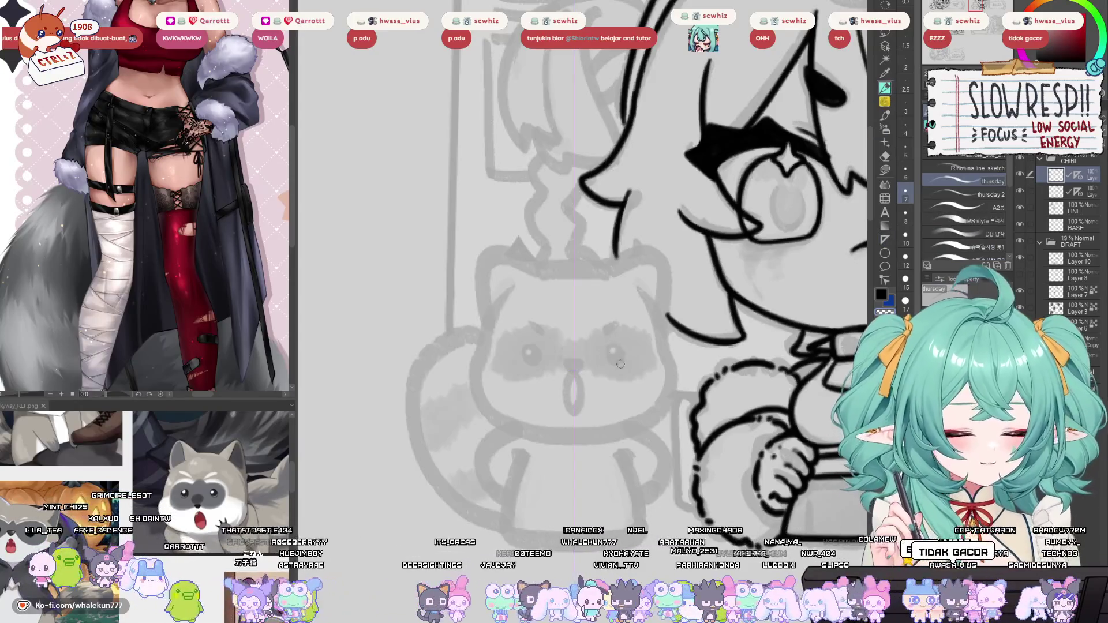
mouse_move(617, 347)
left_mouse_down()
mouse_move(619, 366)
mouse_move(613, 346)
mouse_move(619, 360)
mouse_move(574, 364)
mouse_move(569, 407)
left_mouse_up()
key("ctrl+z")
key("ctrl+z")
key("ctrl+z")
mouse_move(573, 369)
left_mouse_down()
mouse_move(569, 407)
mouse_move(591, 413)
left_mouse_up()
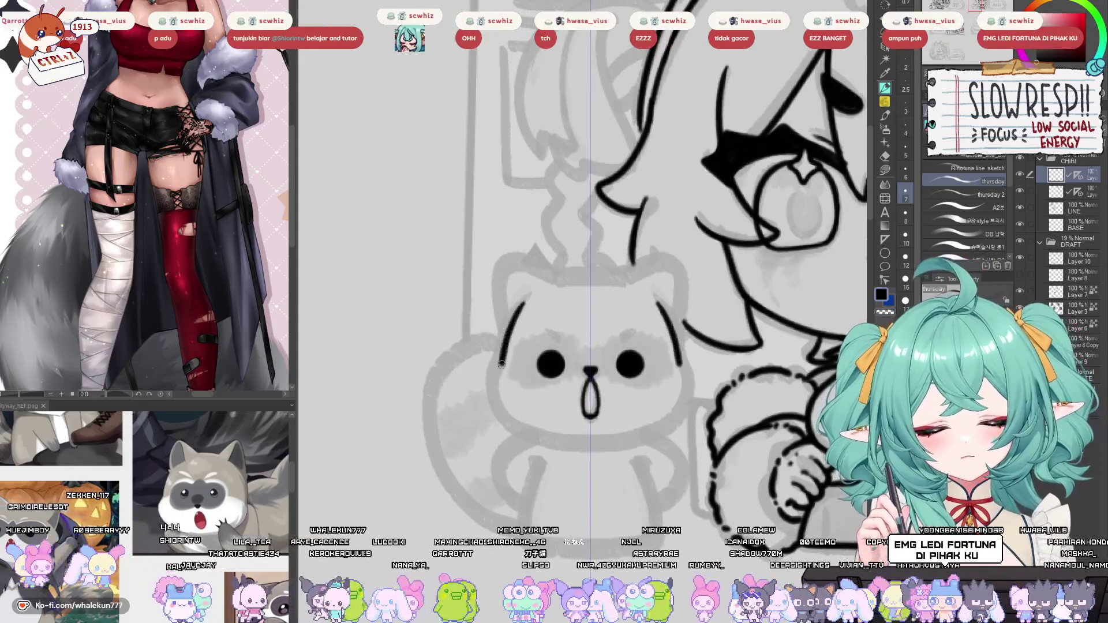
Ink both mirrored sides of the raccoon's head outline.
mouse_move(529, 296)
left_mouse_down()
mouse_move(489, 397)
mouse_move(580, 427)
left_mouse_up()
scroll(497, 372, "up", 2)
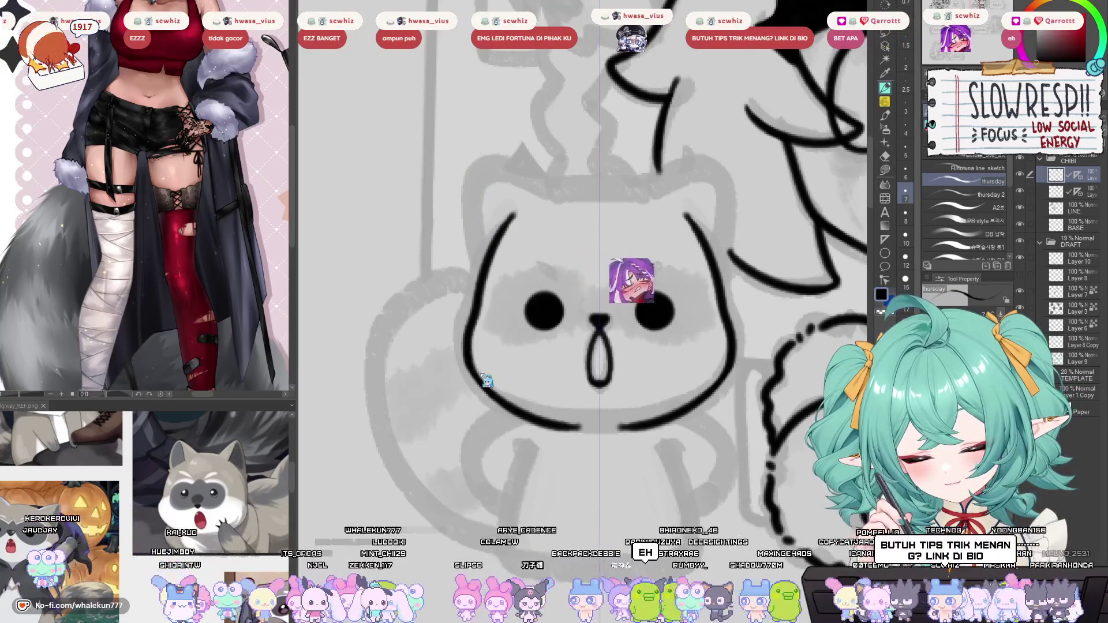
left_click_drag(490, 311, 528, 319)
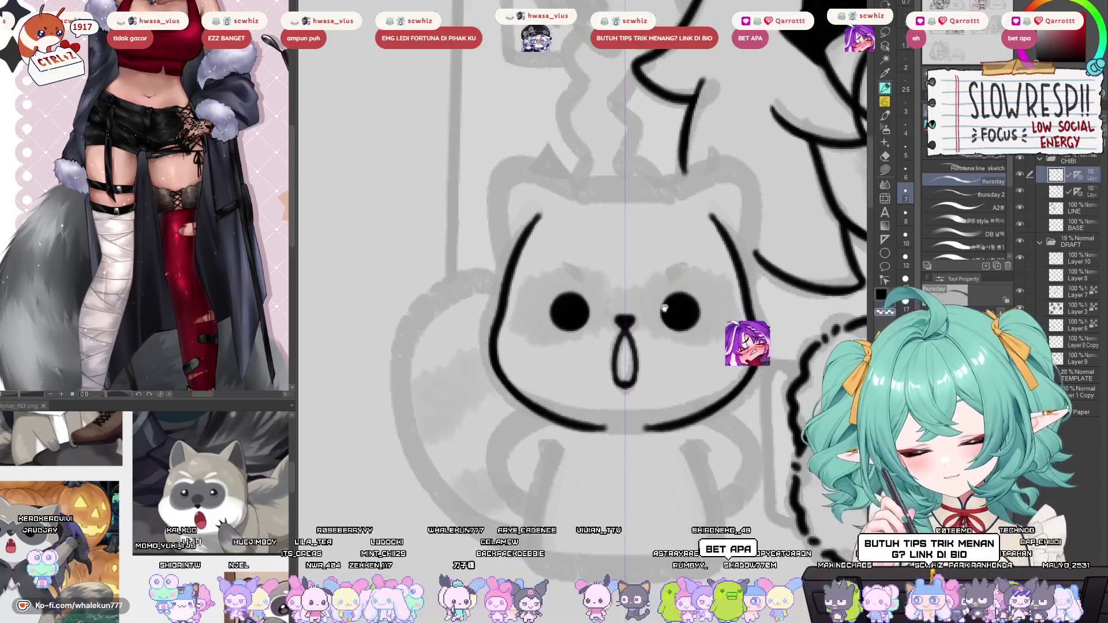
mouse_move(569, 433)
left_mouse_down()
mouse_move(593, 386)
mouse_move(551, 415)
left_mouse_up()
Draw long mirrored body lines down from the raccoon's face, redoing short strokes.
key("ctrl+z")
mouse_move(623, 391)
left_mouse_down()
mouse_move(600, 390)
mouse_move(523, 428)
left_mouse_up()
key("ctrl+z")
mouse_move(574, 377)
left_mouse_down()
mouse_move(521, 434)
mouse_move(554, 497)
mouse_move(563, 388)
mouse_move(522, 468)
left_mouse_up()
key("ctrl+z")
key("ctrl+z")
mouse_move(594, 378)
left_mouse_down()
mouse_move(523, 441)
mouse_move(553, 466)
left_mouse_up()
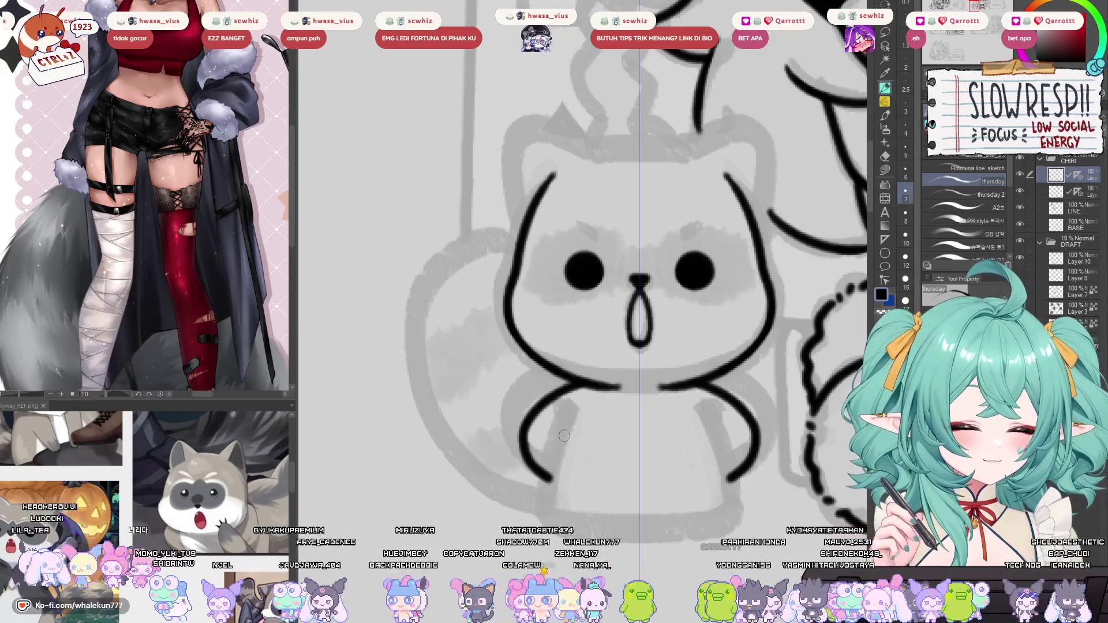
key("ctrl+z")
mouse_move(579, 413)
left_mouse_down()
mouse_move(546, 495)
mouse_move(550, 516)
left_mouse_up()
mouse_move(638, 407)
left_mouse_down()
mouse_move(404, 323)
mouse_move(595, 398)
mouse_move(583, 472)
mouse_move(563, 472)
left_mouse_up()
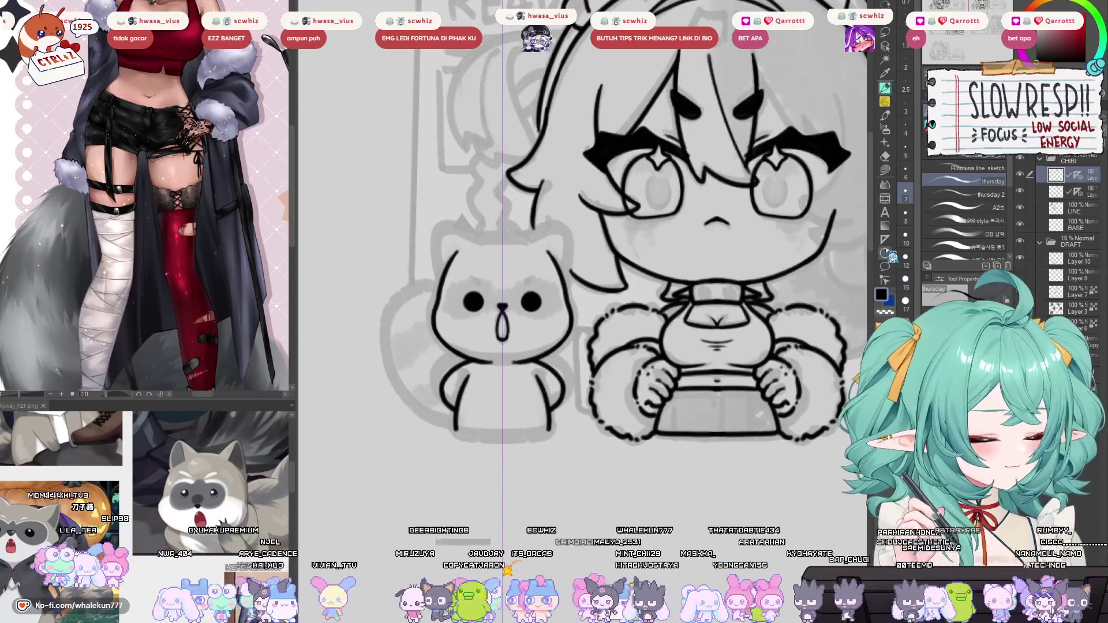
Extend and reposition the horizontal ruler guide along the raccoon's base line.
left_click(885, 239)
mouse_move(646, 435)
left_mouse_down()
mouse_move(429, 435)
mouse_move(576, 435)
left_mouse_up()
key("p")
scroll(479, 438, "up", 2)
key("k")
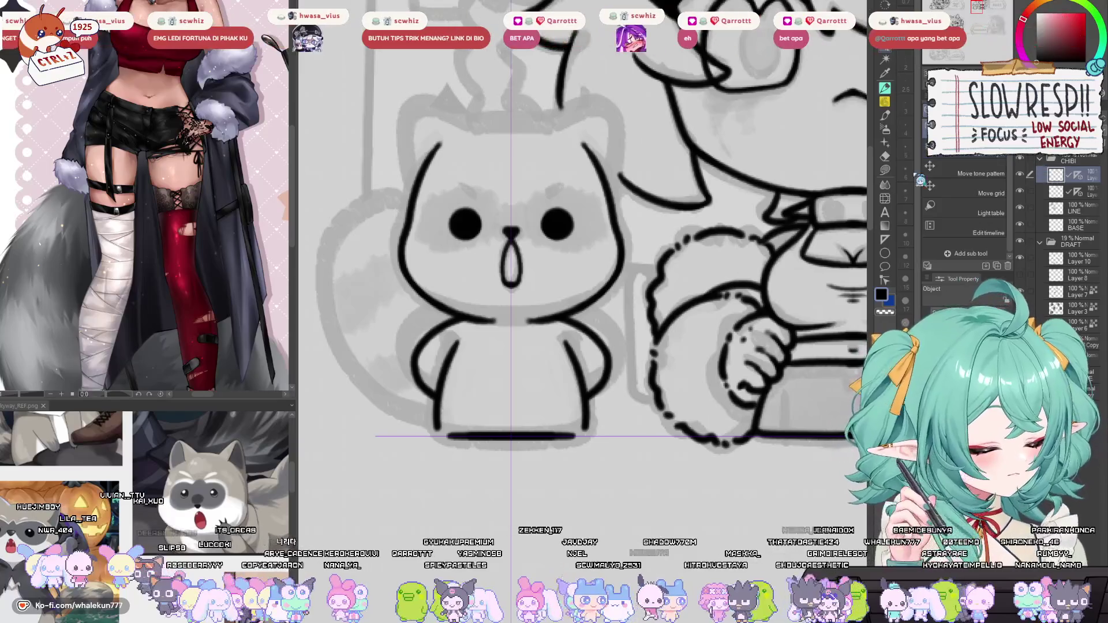
left_click(582, 437)
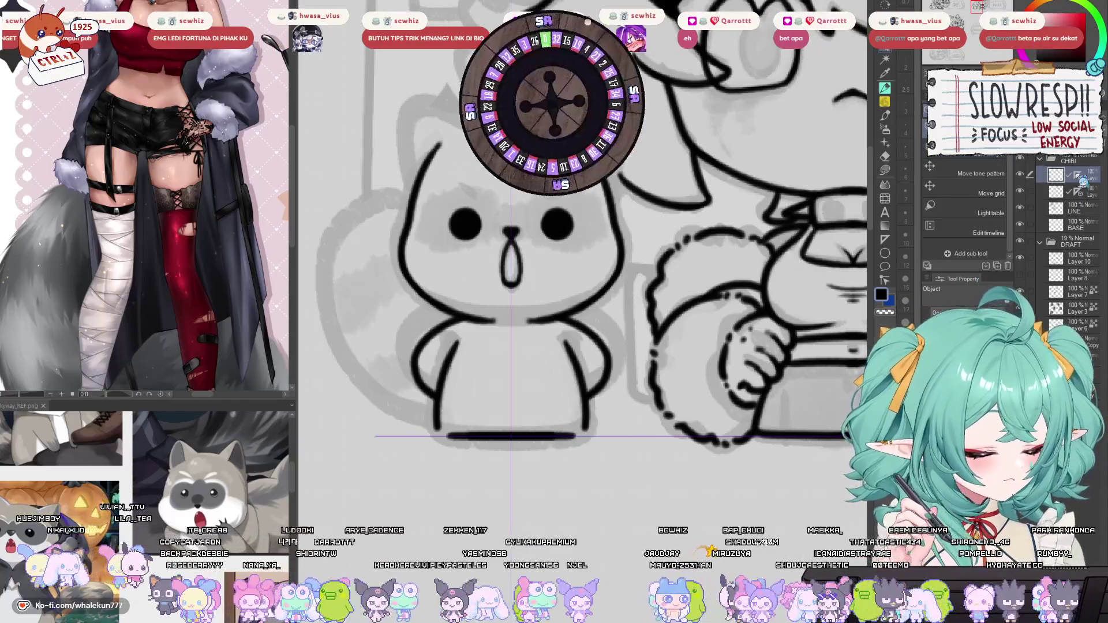
key("p")
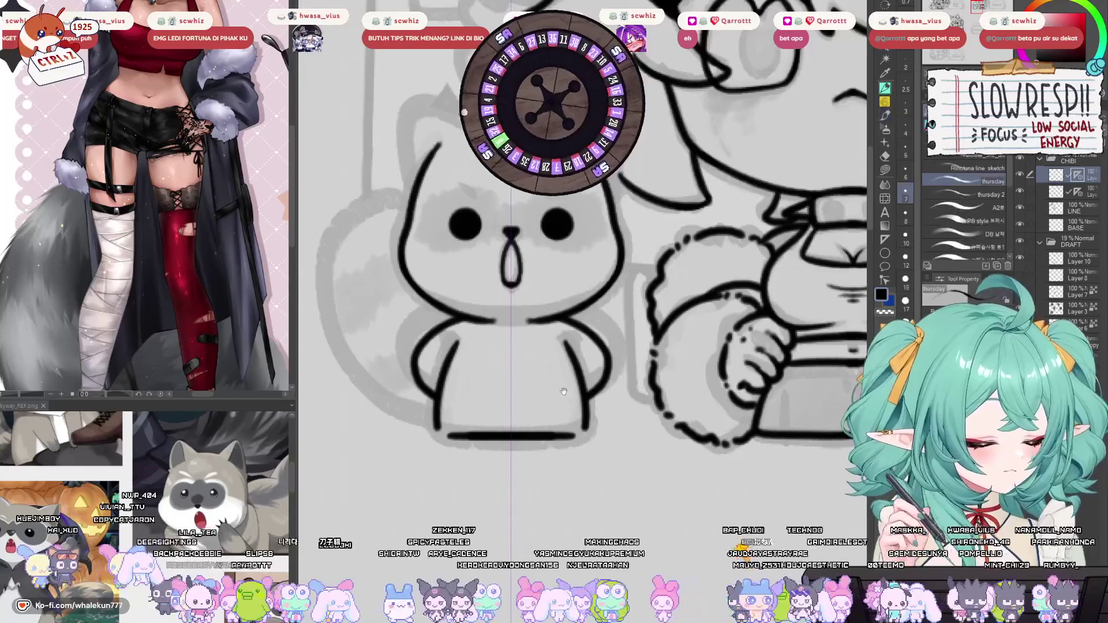
left_click_drag(440, 426, 495, 410)
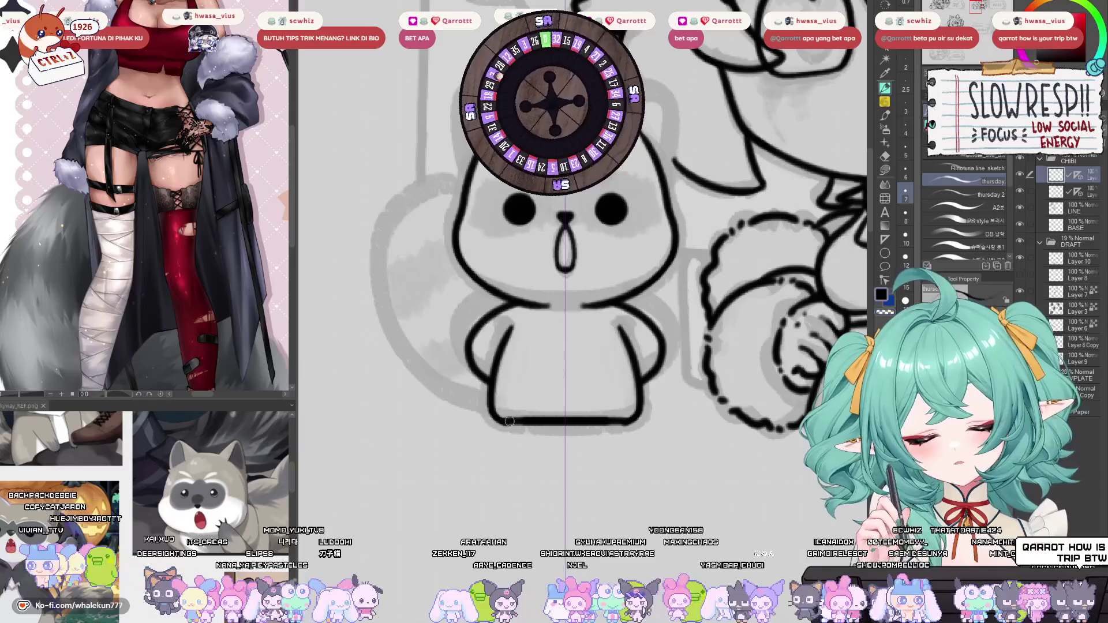
left_click_drag(582, 396, 604, 382)
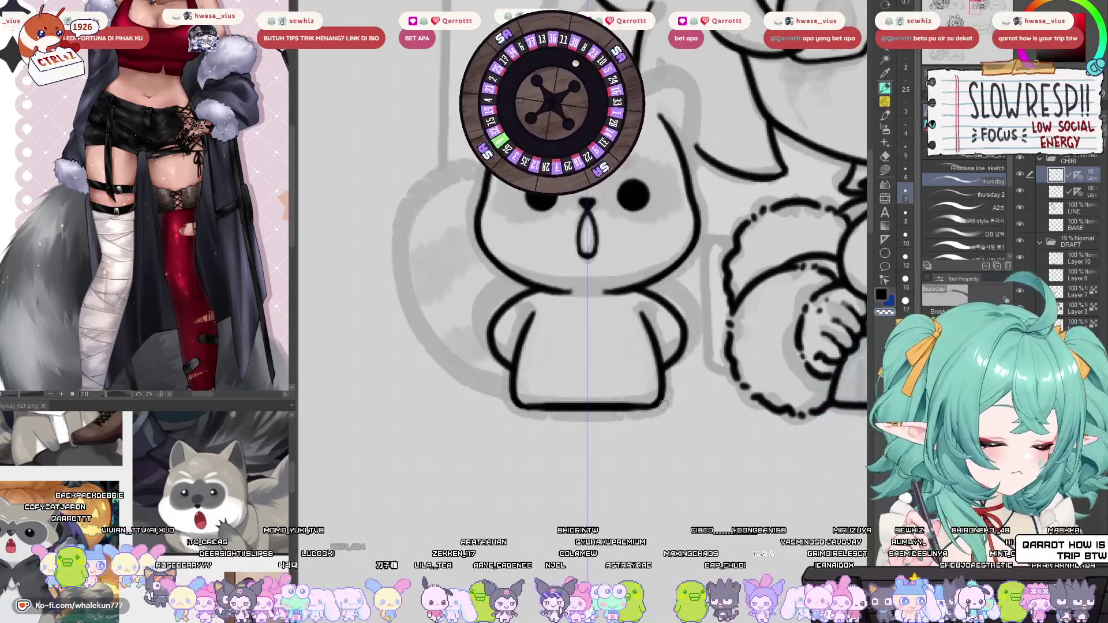
scroll(664, 405, "up", 5)
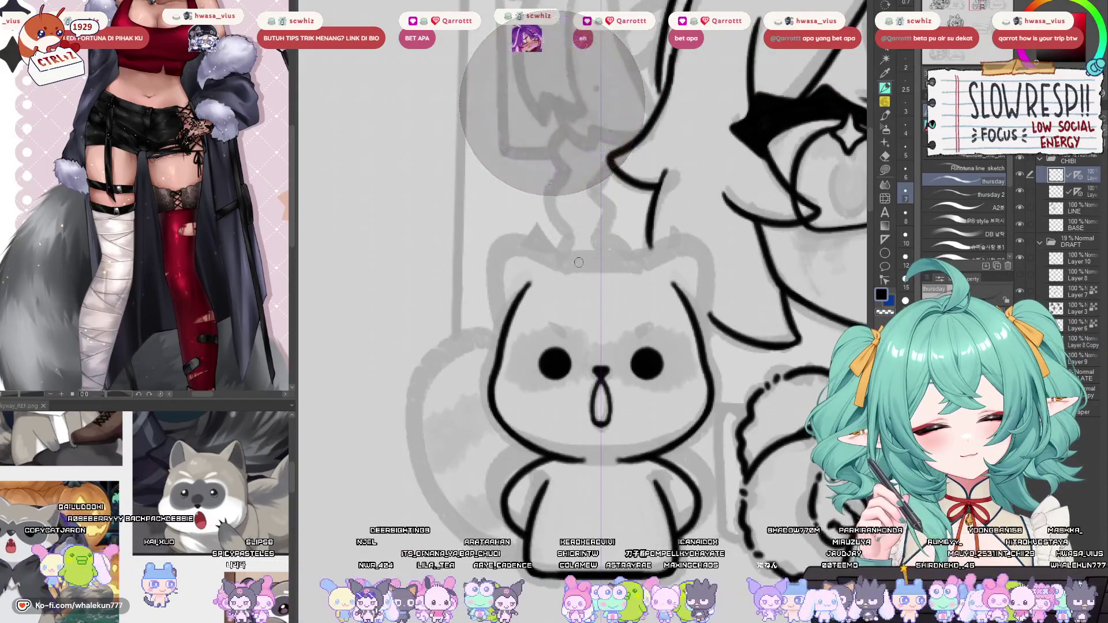
Draw the raccoon's two mirrored pointed ears on top of its head.
left_click_drag(565, 267, 637, 265)
key("ctrl+z")
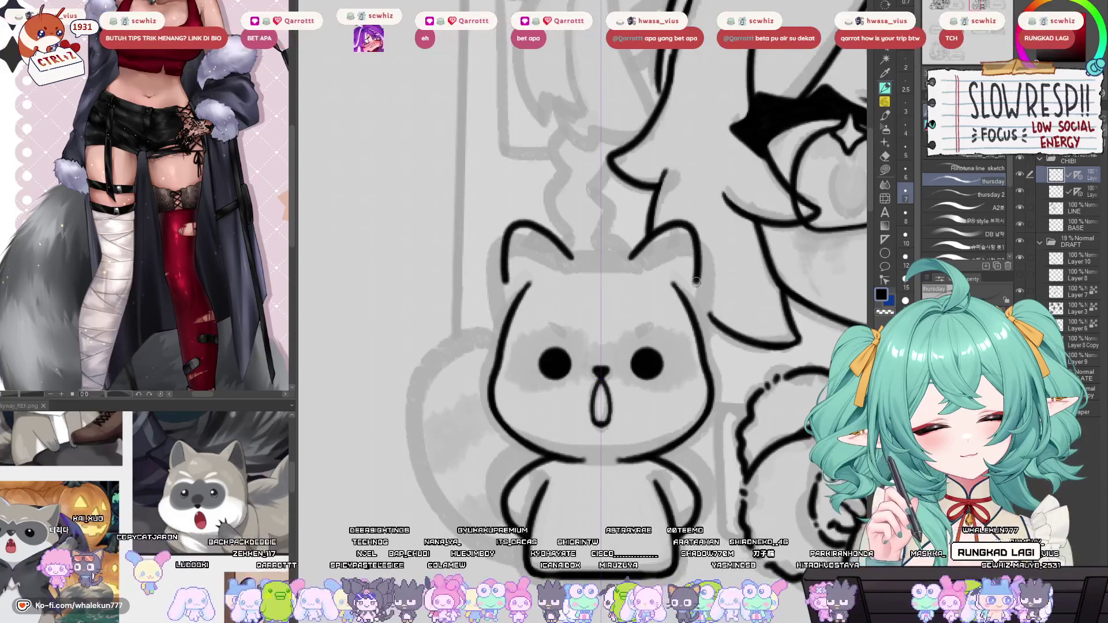
mouse_move(638, 260)
left_mouse_down()
mouse_move(658, 236)
mouse_move(700, 254)
mouse_move(692, 310)
mouse_move(697, 279)
left_mouse_up()
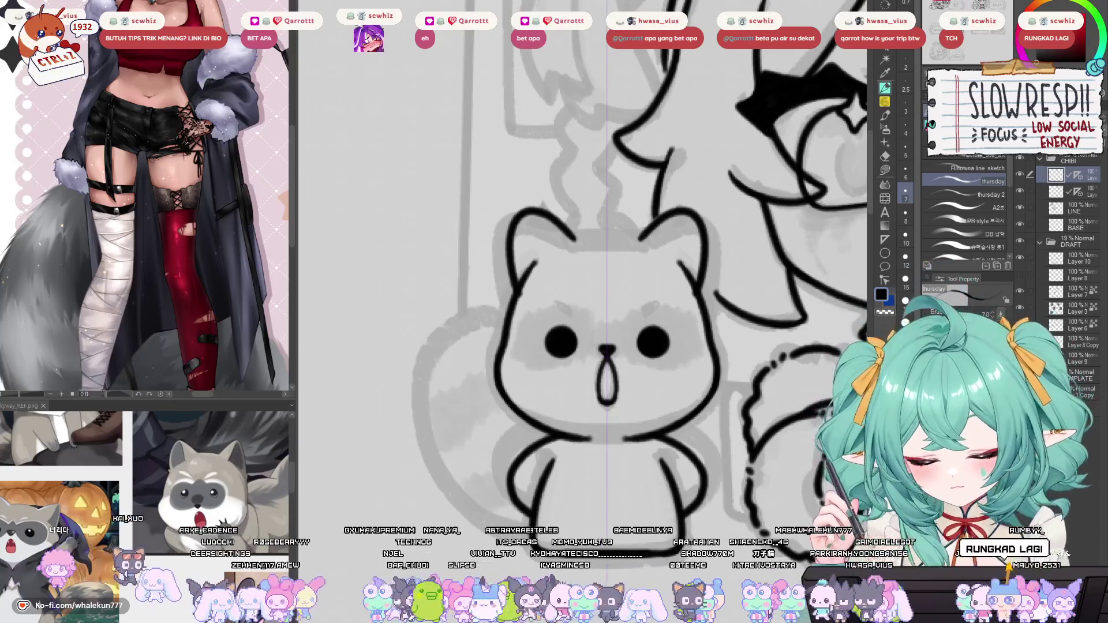
scroll(613, 248, "up", 2)
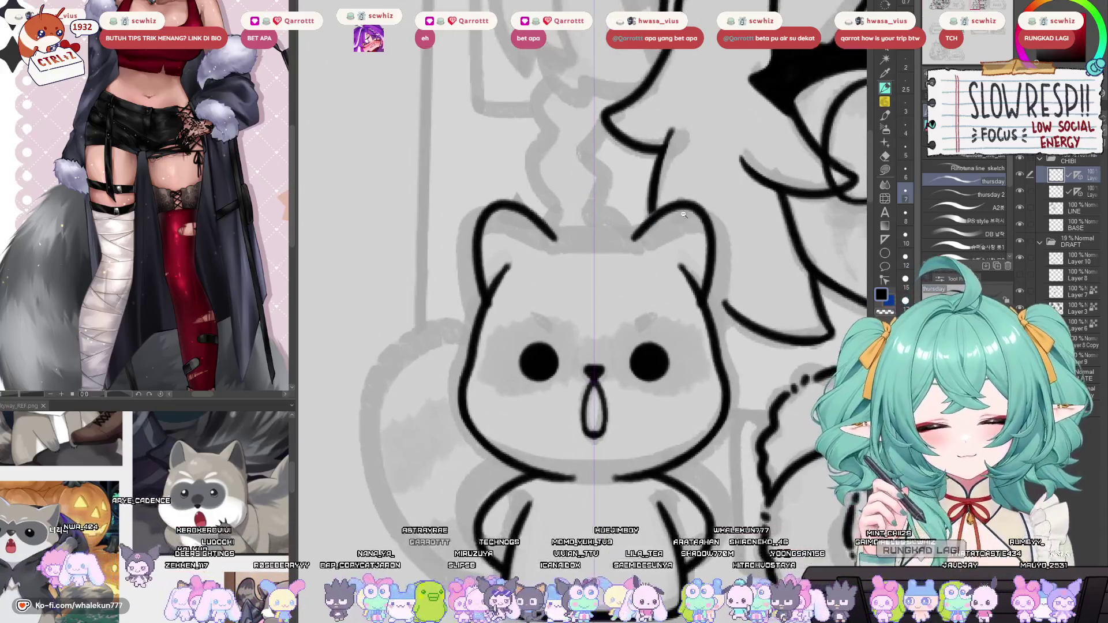
key("ctrl+z")
scroll(710, 300, "down", 2)
key("ctrl+y")
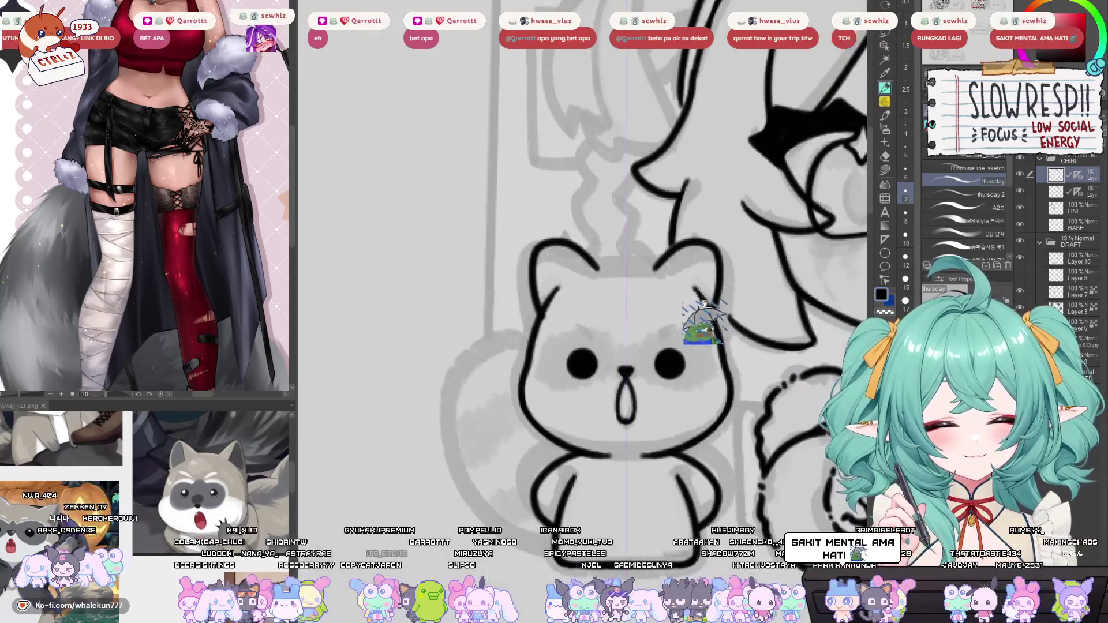
left_click_drag(703, 303, 695, 294)
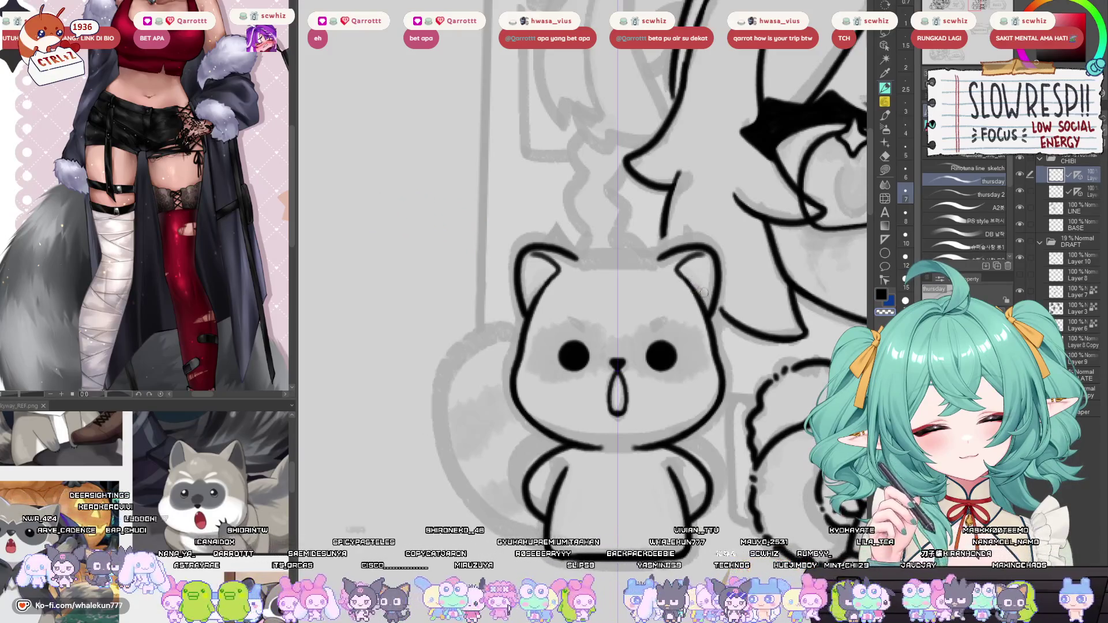
Trace the ears' outer edges and the head line between them.
left_click_drag(710, 264, 704, 302)
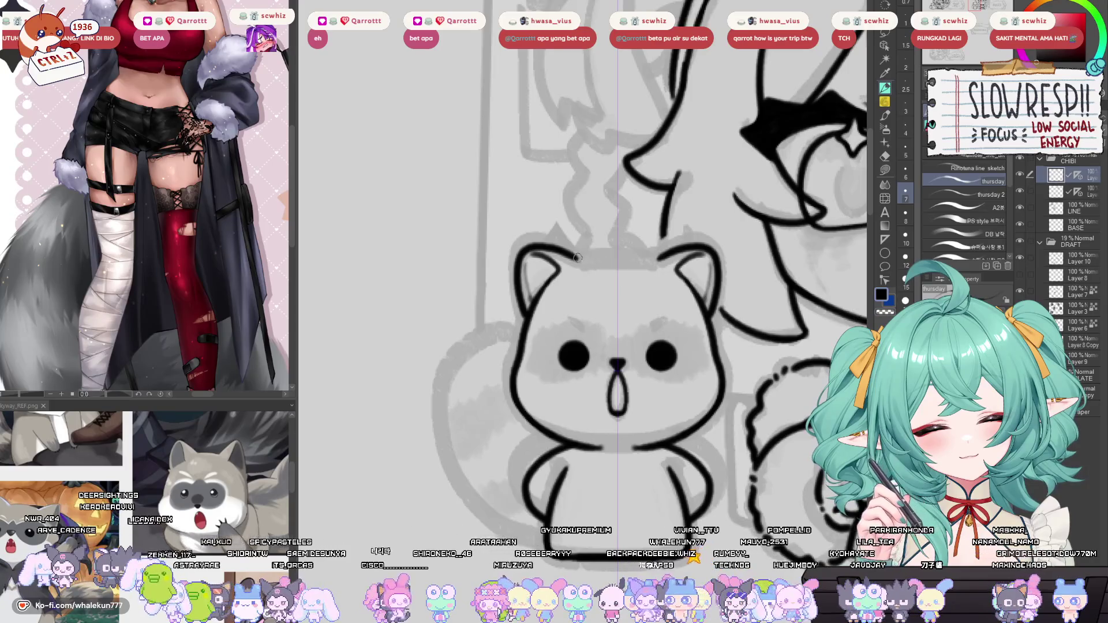
left_click_drag(568, 254, 645, 253)
key("ctrl+z")
key("ctrl+z")
key("ctrl+z")
key("ctrl+z")
key("ctrl+z")
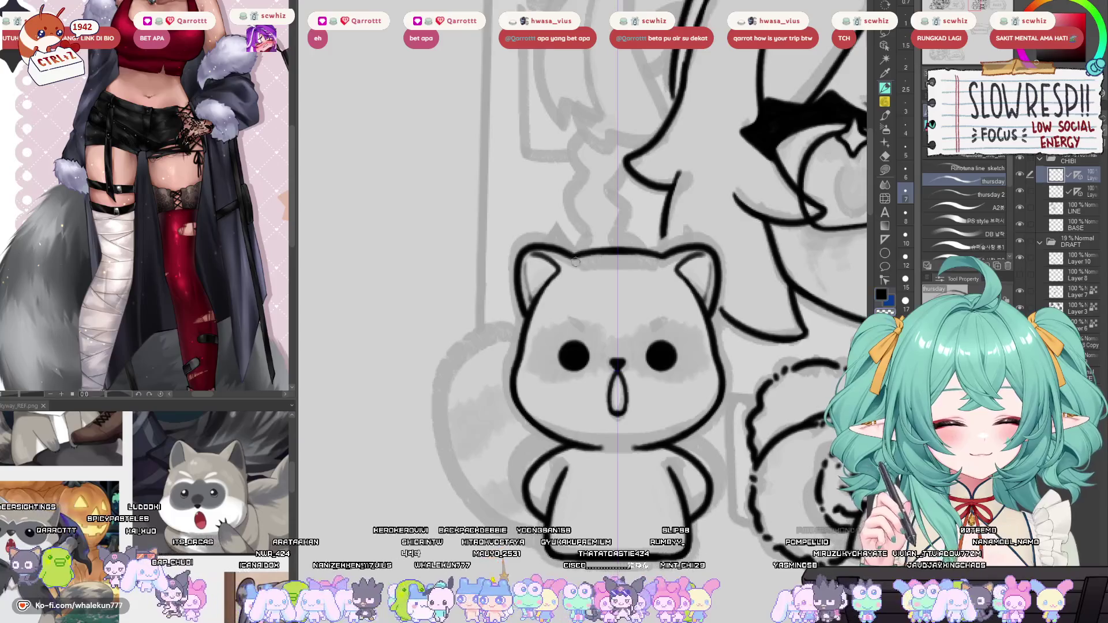
mouse_move(633, 267)
left_mouse_down()
mouse_move(600, 312)
mouse_move(610, 354)
left_mouse_up()
left_click_drag(620, 396, 597, 412)
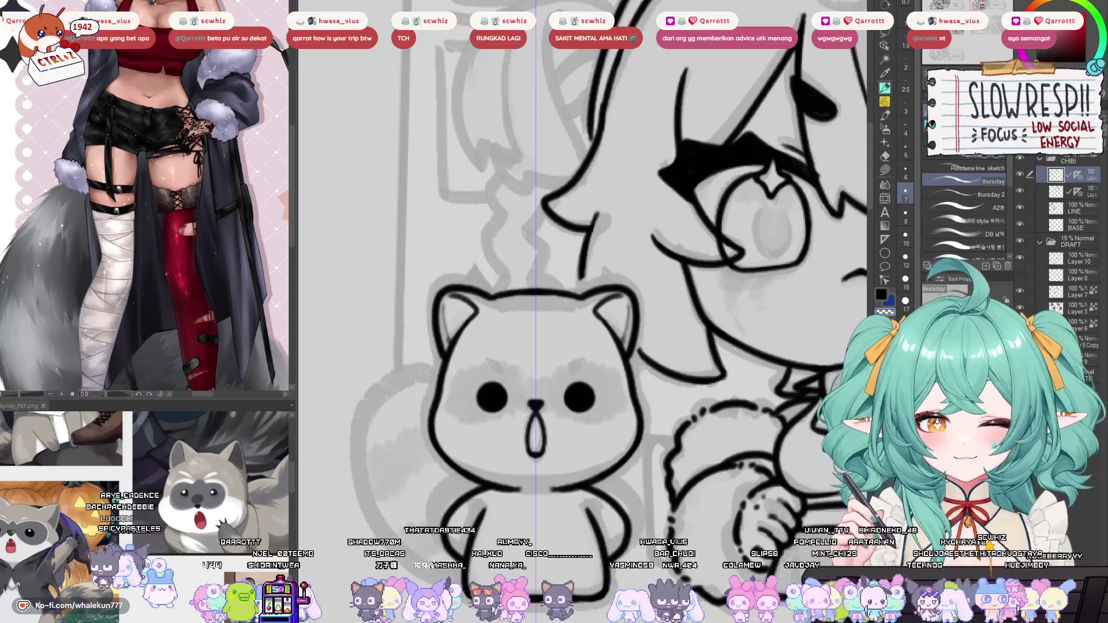
mouse_move(552, 389)
left_mouse_down()
mouse_move(581, 273)
mouse_move(607, 274)
left_mouse_up()
Zoom out to frame the girl and raccoon between the 'about ME' and 'RULES' panels.
scroll(621, 295, "down", 5)
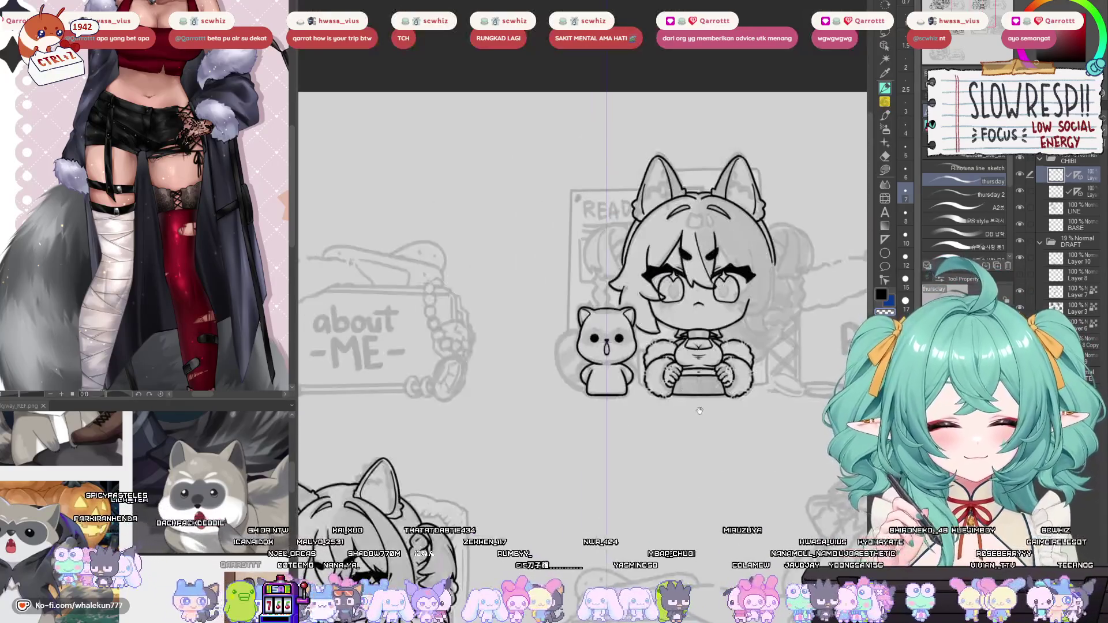
left_click_drag(699, 329, 640, 439)
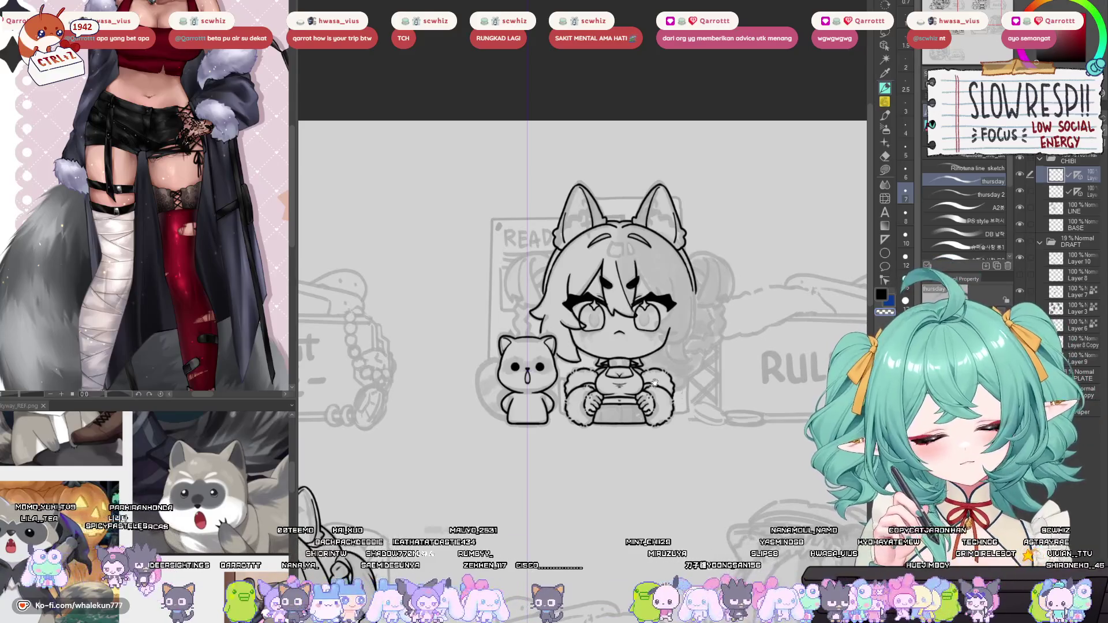
scroll(543, 266, "up", 2)
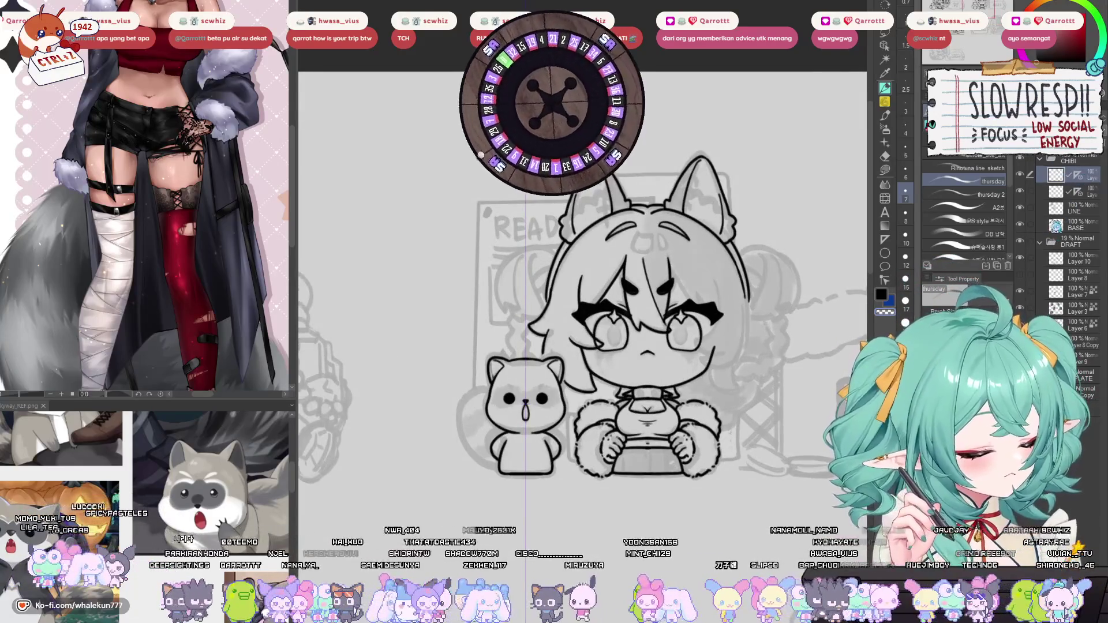
Zoom into the girl's face, flip it to check mirrored, then reset to her full figure.
scroll(644, 334, "up", 5)
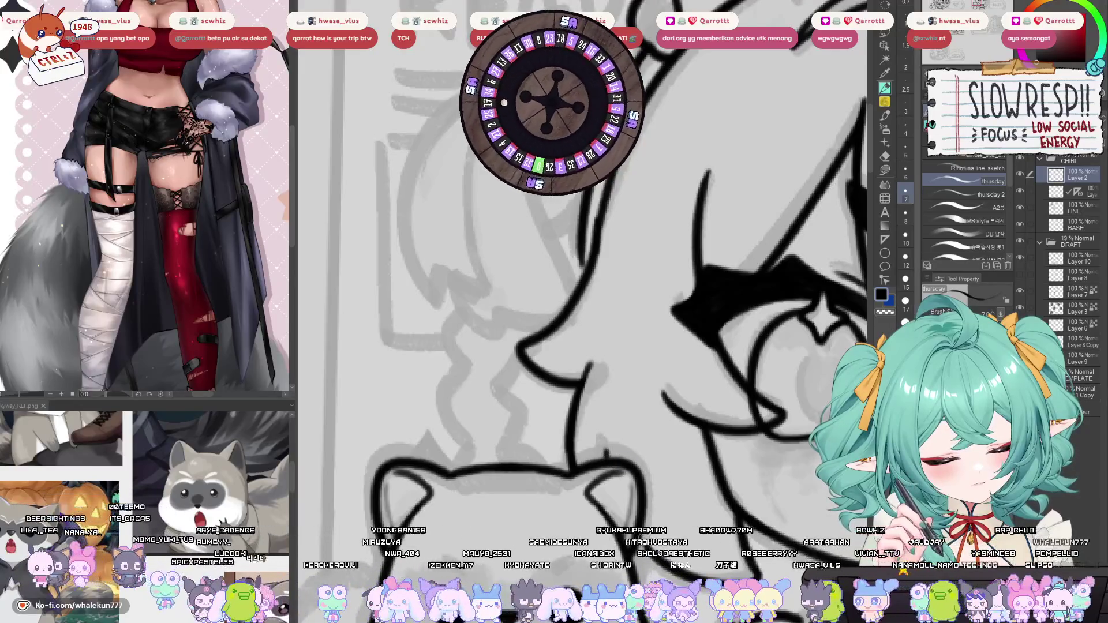
mouse_move(689, 505)
left_mouse_down()
mouse_move(664, 467)
mouse_move(675, 493)
left_mouse_up()
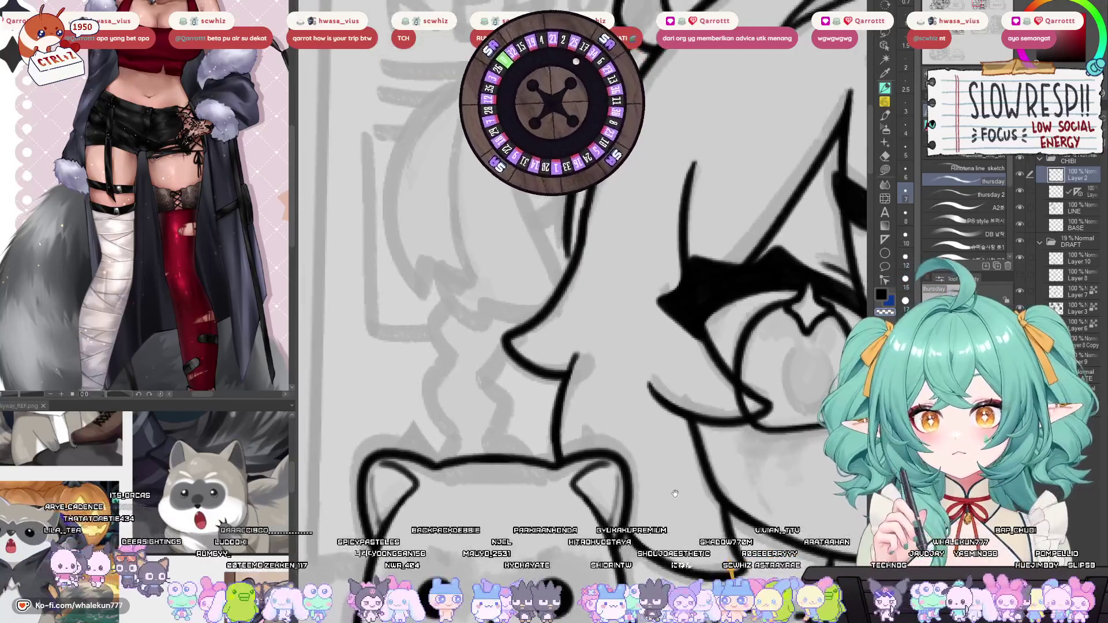
key("h")
key("h")
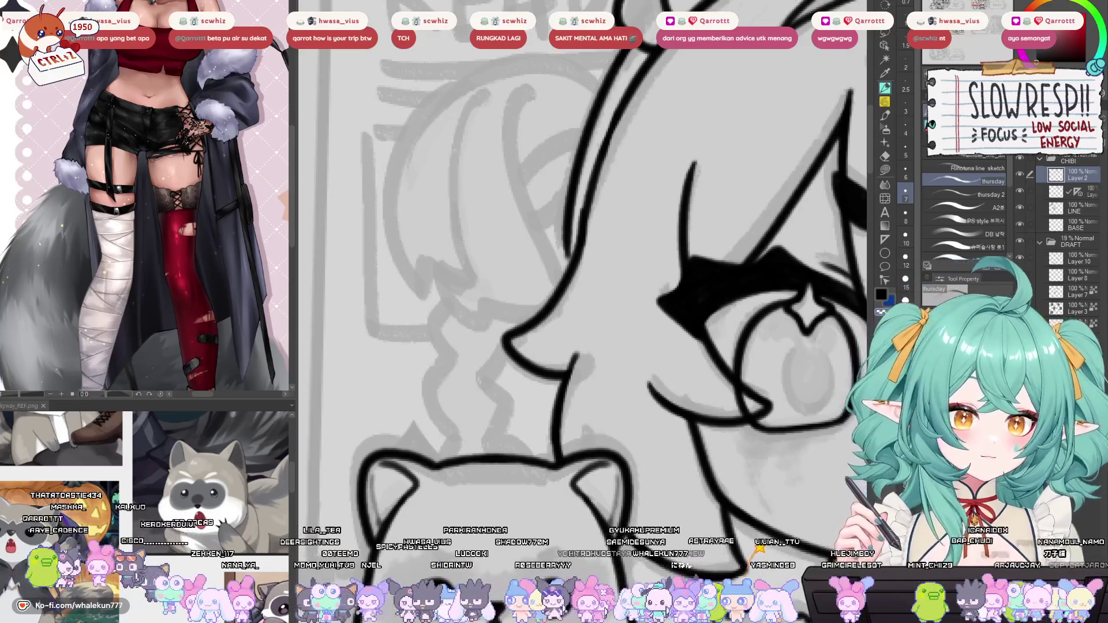
key("minus")
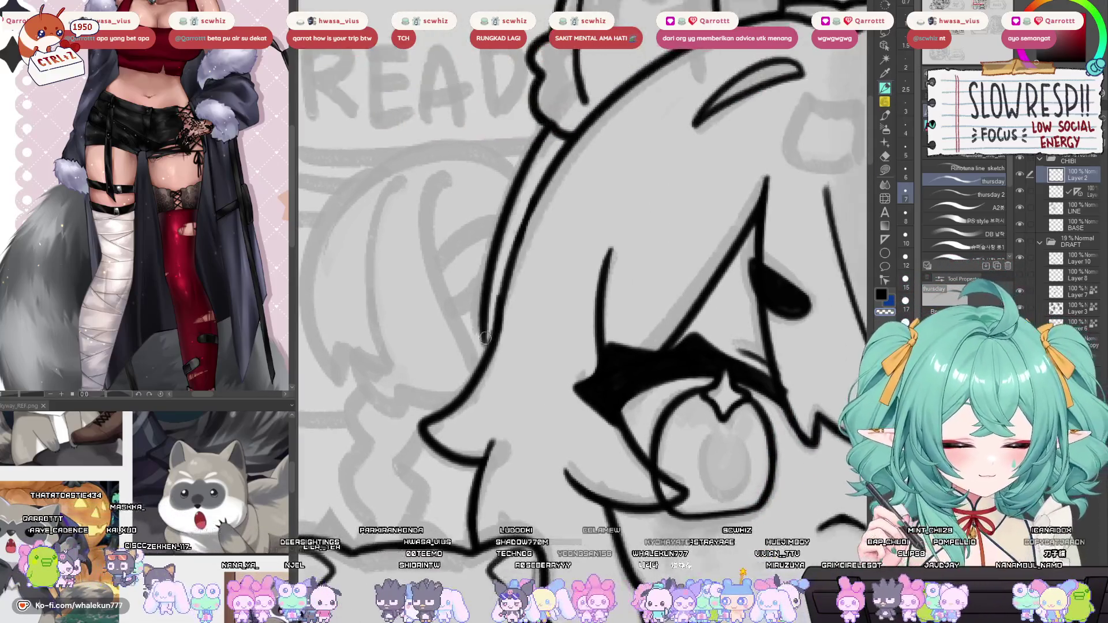
key("minus")
key("minus")
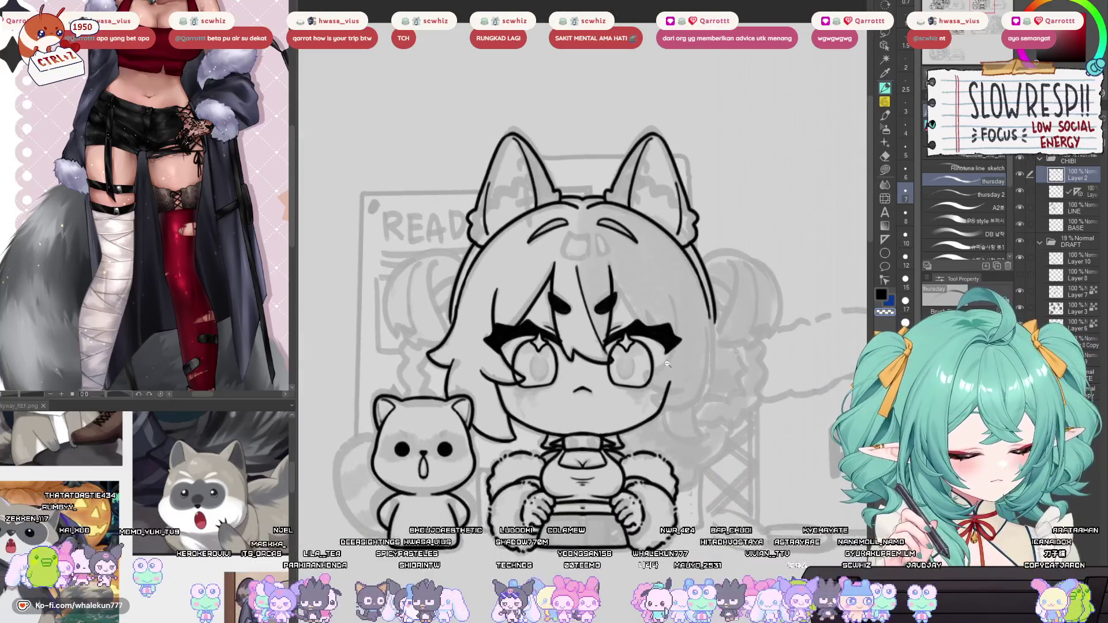
Lower the face line-art layer's opacity to 37% so the eyes and brows fade.
scroll(668, 365, "up", 2)
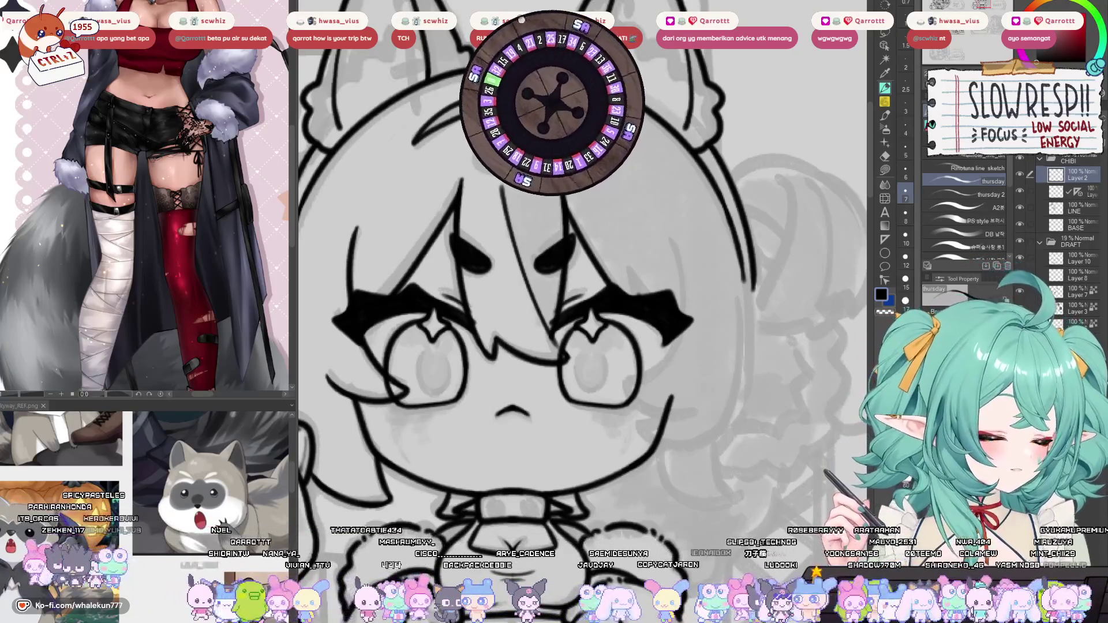
mouse_move(565, 373)
left_mouse_down()
mouse_move(695, 318)
mouse_move(631, 316)
mouse_move(638, 284)
mouse_move(617, 356)
left_mouse_up()
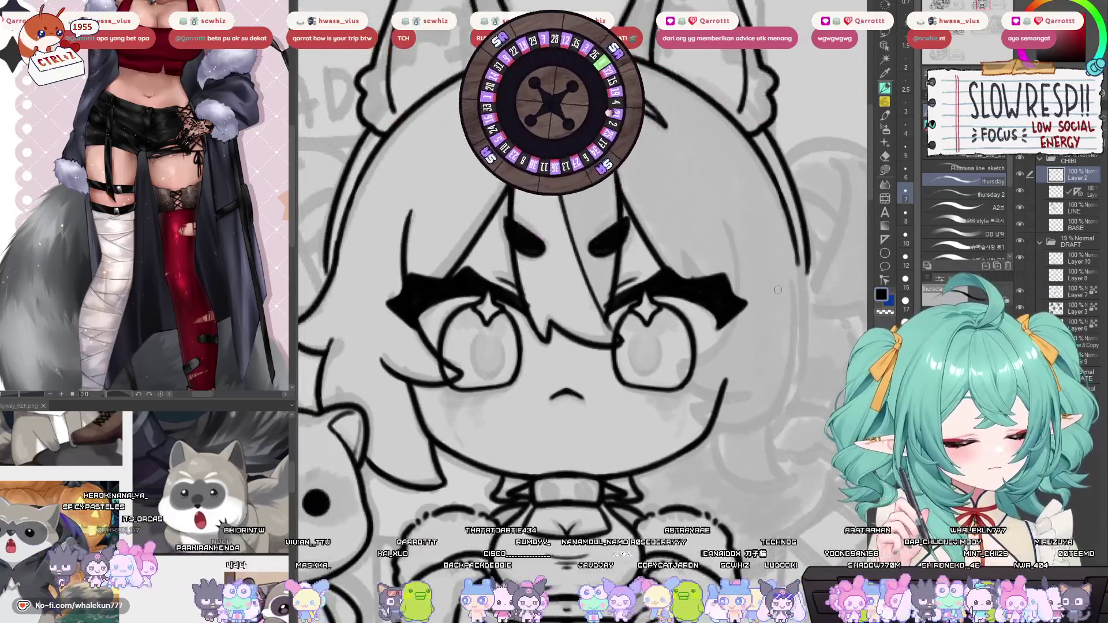
left_click(1064, 198)
left_click_drag(699, 283, 697, 236)
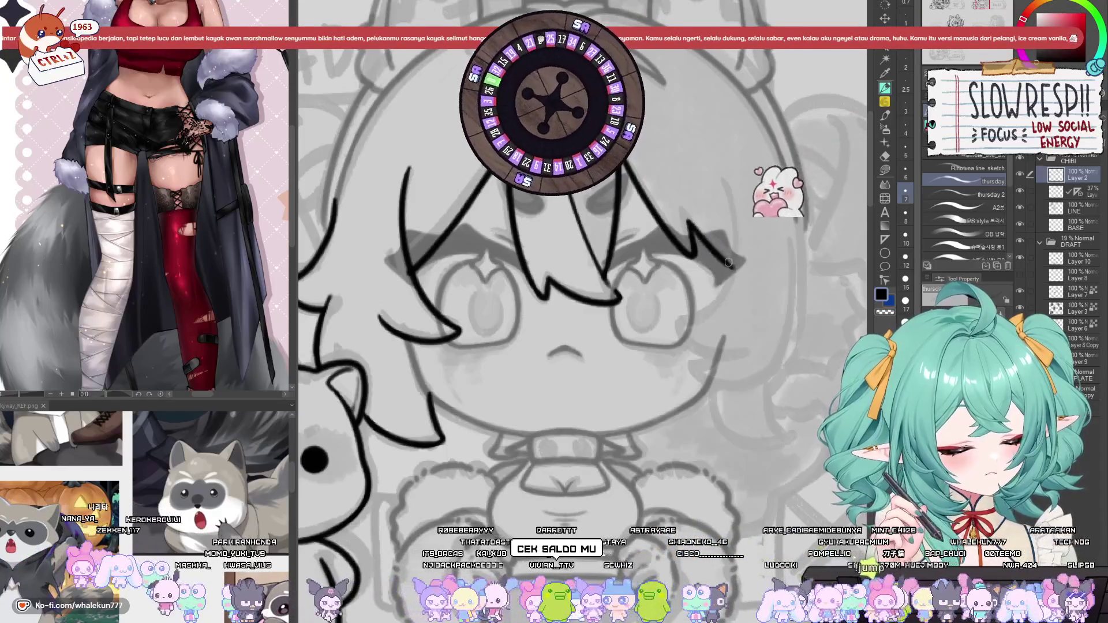
Redraw a bold hair strand at the left edge of the fringe.
scroll(689, 222, "left", 5)
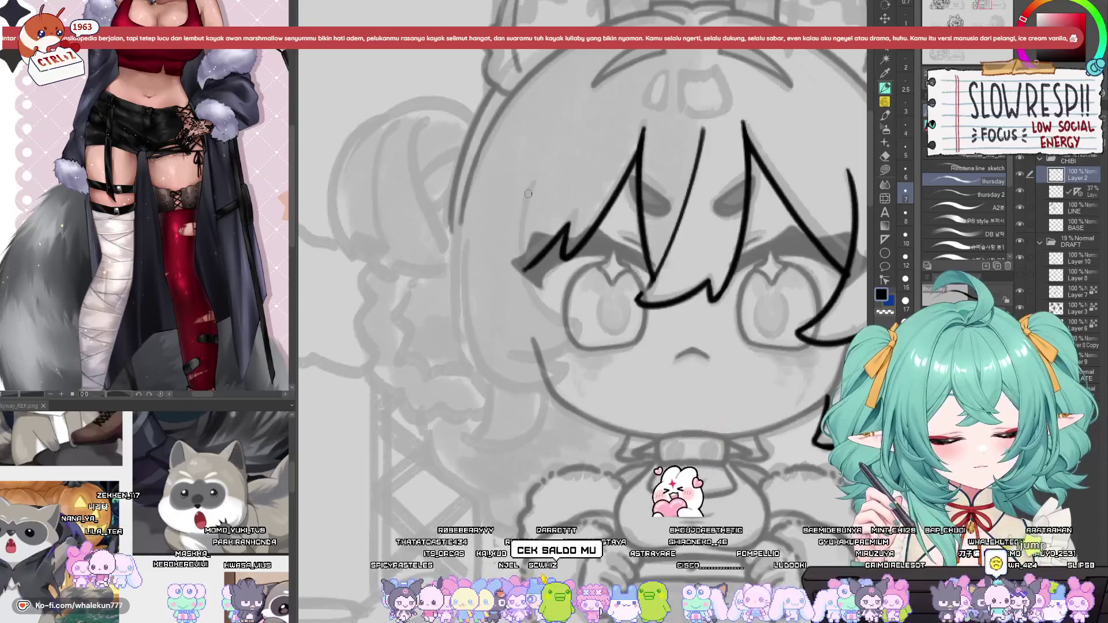
mouse_move(532, 182)
left_mouse_down()
mouse_move(521, 260)
mouse_move(586, 324)
mouse_move(522, 272)
mouse_move(586, 324)
left_mouse_up()
key("ctrl+z")
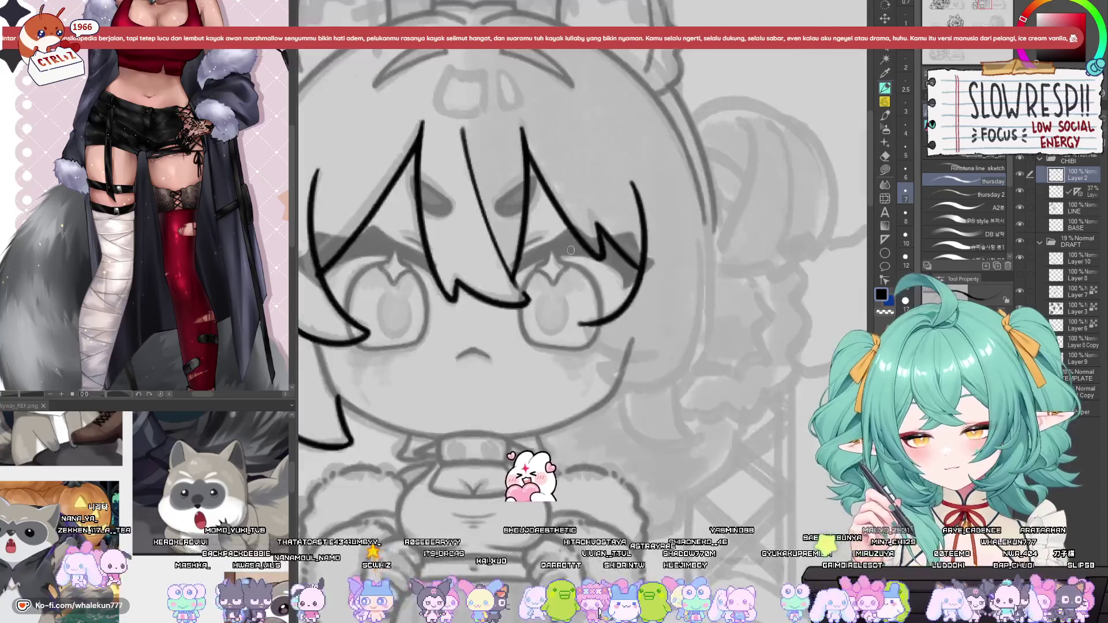
scroll(574, 267, "right", 5)
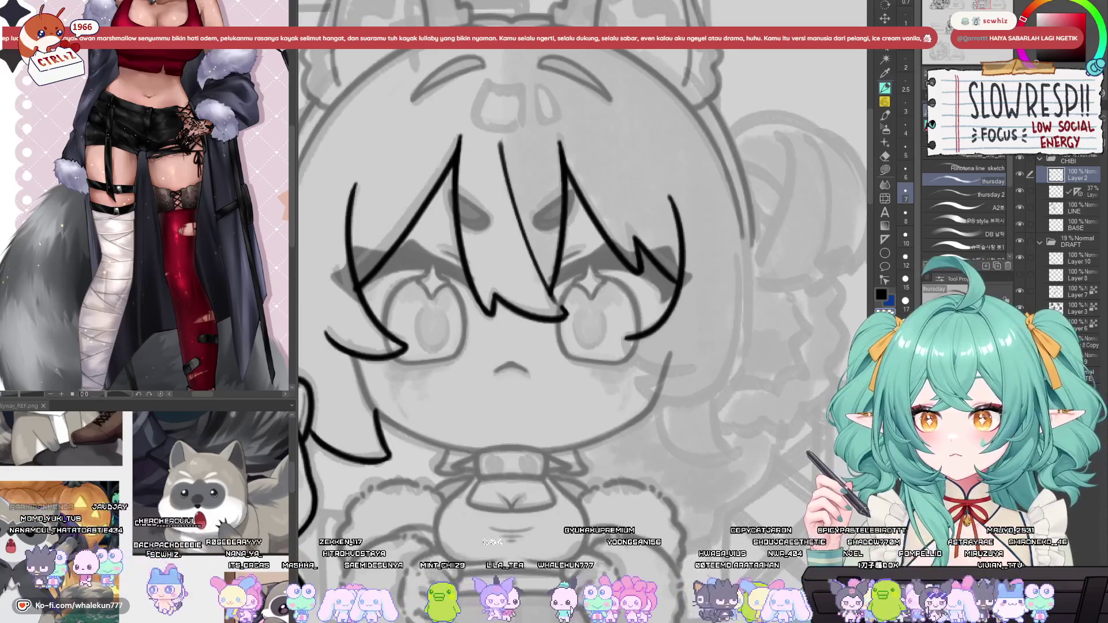
Add fringe strands ending near the right eye, then flip the canvas to check.
left_click_drag(630, 337, 653, 316)
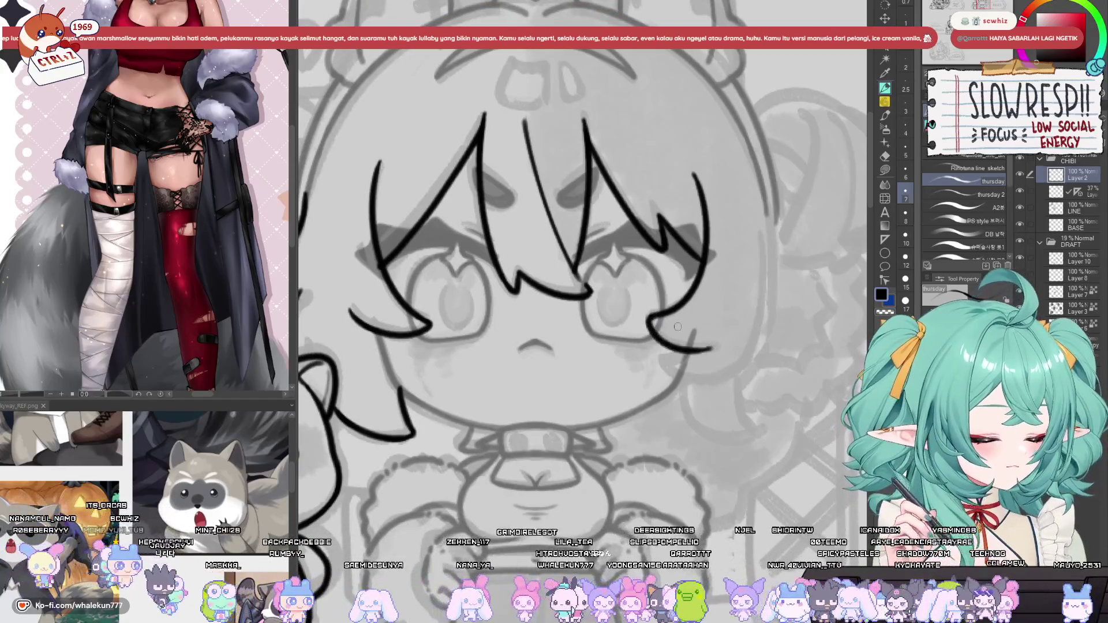
mouse_move(653, 317)
left_mouse_down()
mouse_move(690, 347)
mouse_move(714, 349)
mouse_move(657, 330)
mouse_move(714, 348)
mouse_move(683, 319)
left_mouse_up()
key("ctrl+z")
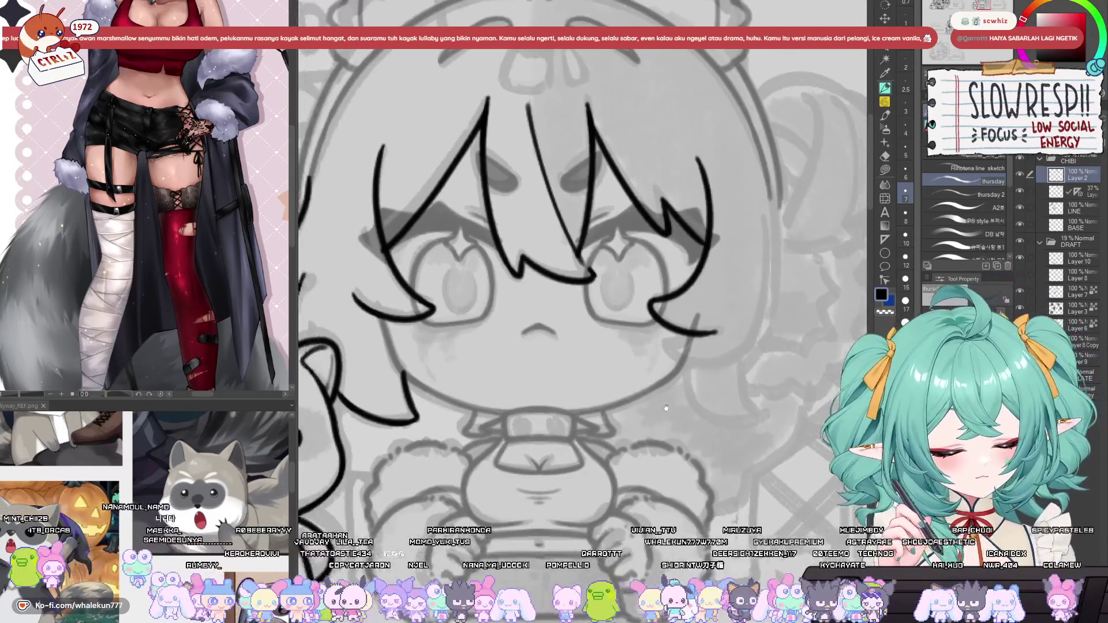
mouse_move(671, 373)
left_mouse_down()
mouse_move(719, 369)
mouse_move(710, 352)
left_mouse_up()
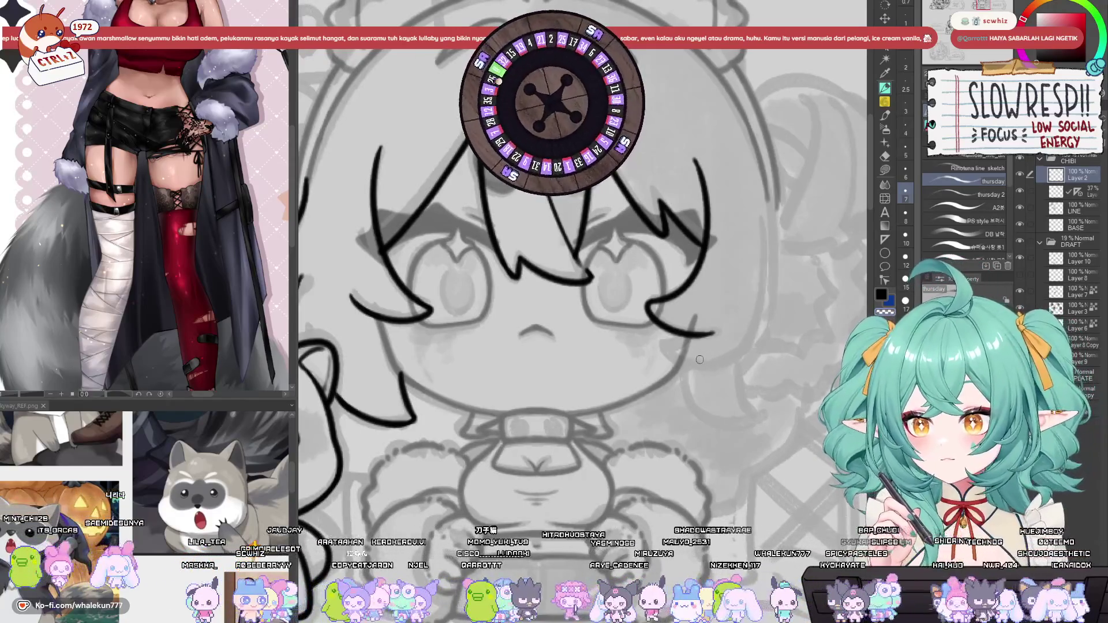
key("h")
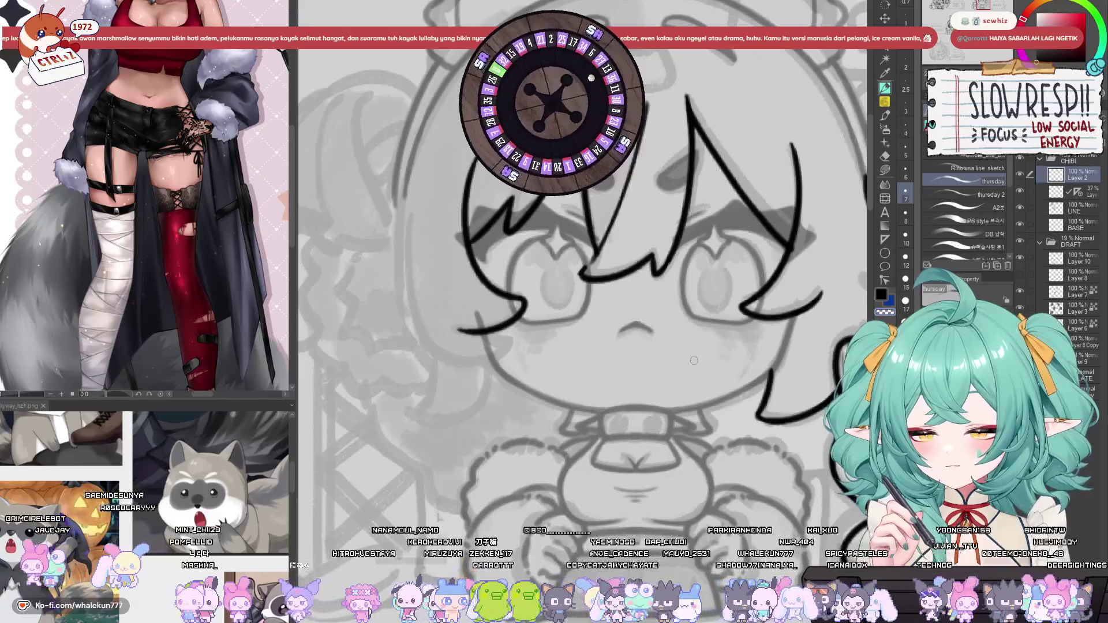
scroll(694, 360, "down", 1)
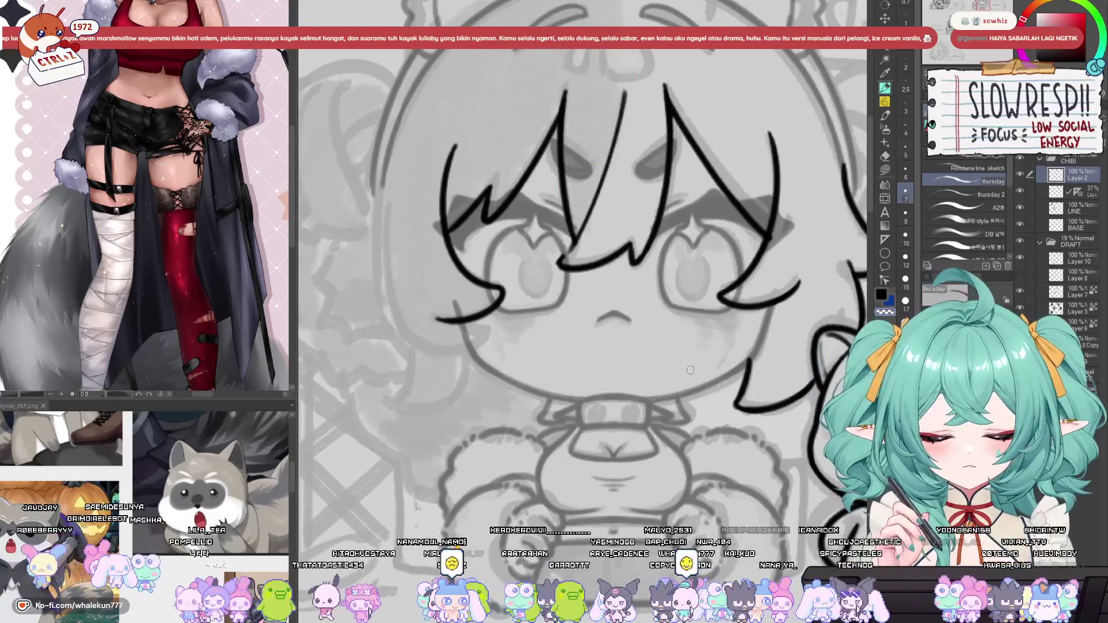
scroll(691, 372, "down", 1)
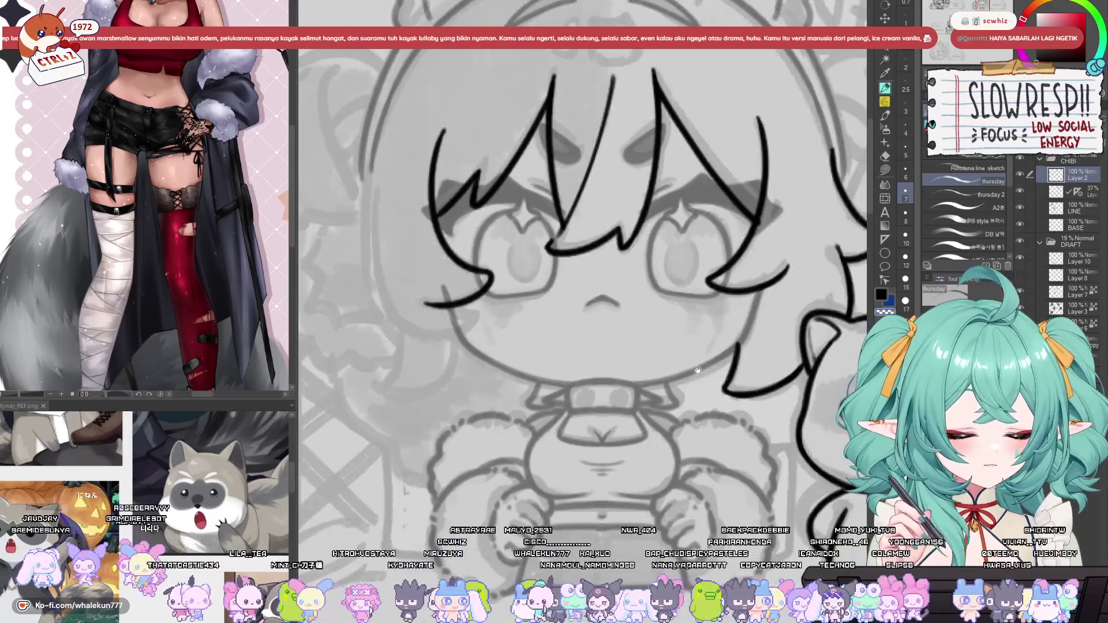
Ink the hair strand tip under the right eye beside the right cheek.
left_click_drag(697, 370, 669, 396)
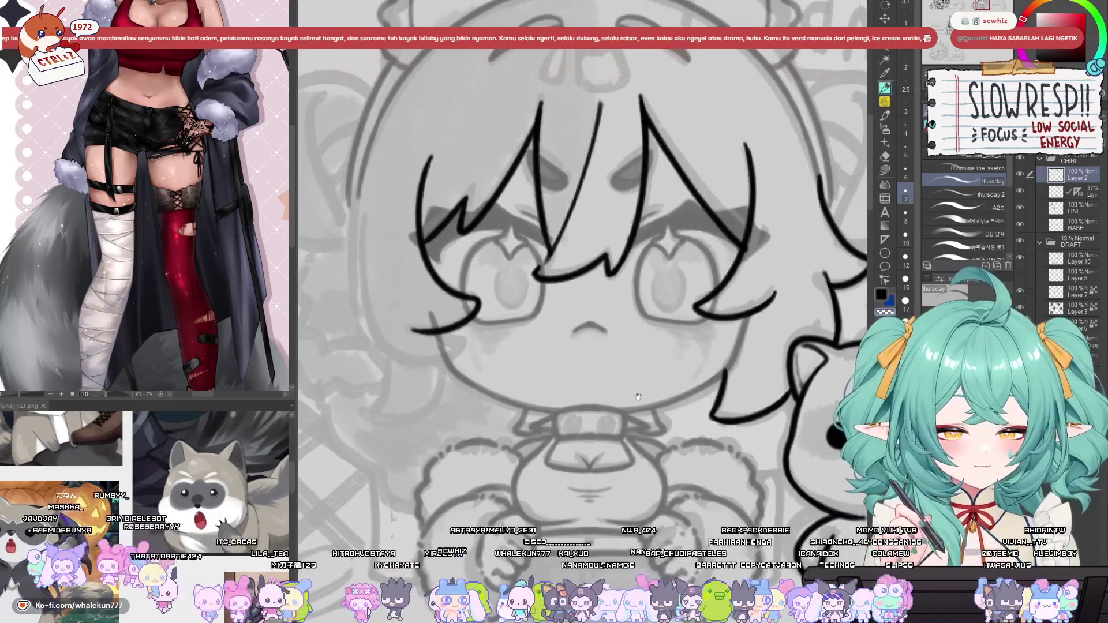
left_click_drag(736, 395, 662, 411)
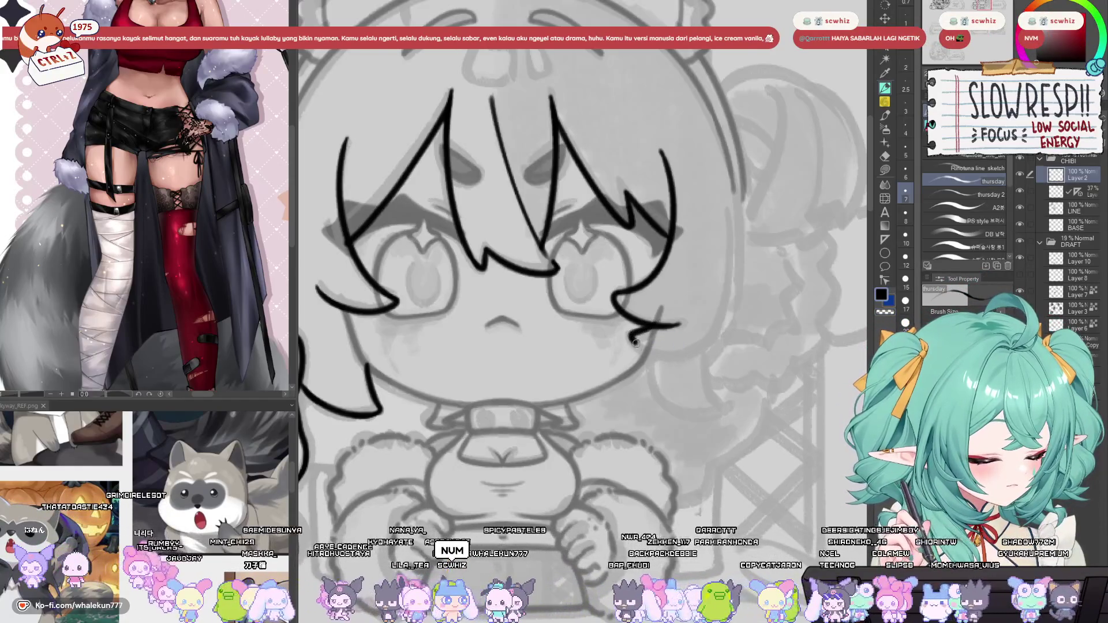
left_click_drag(633, 335, 683, 350)
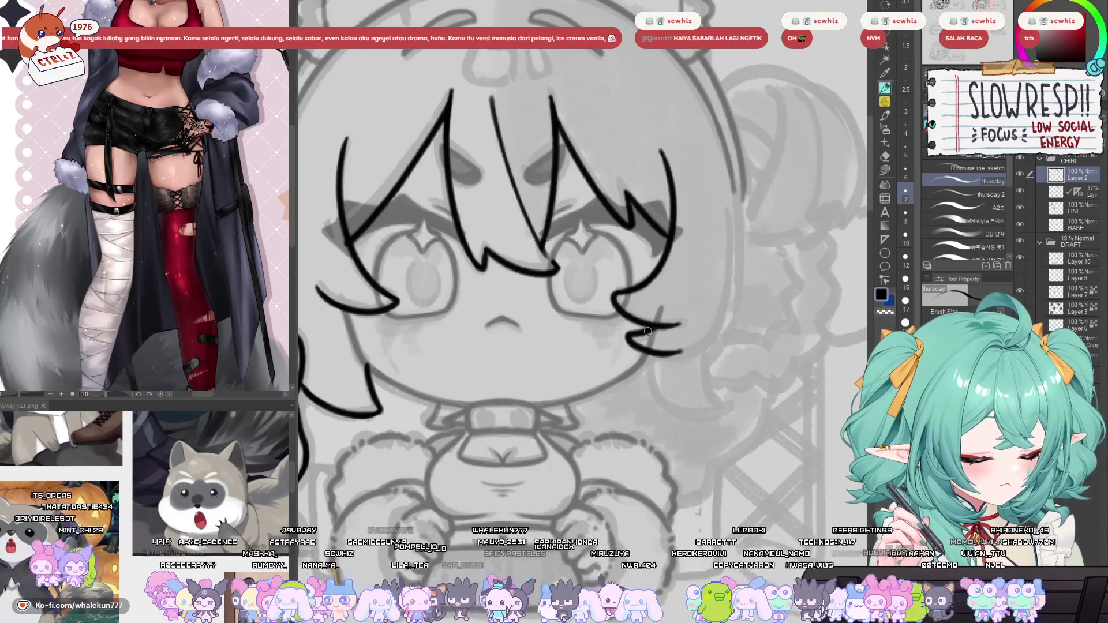
left_click_drag(641, 333, 649, 346)
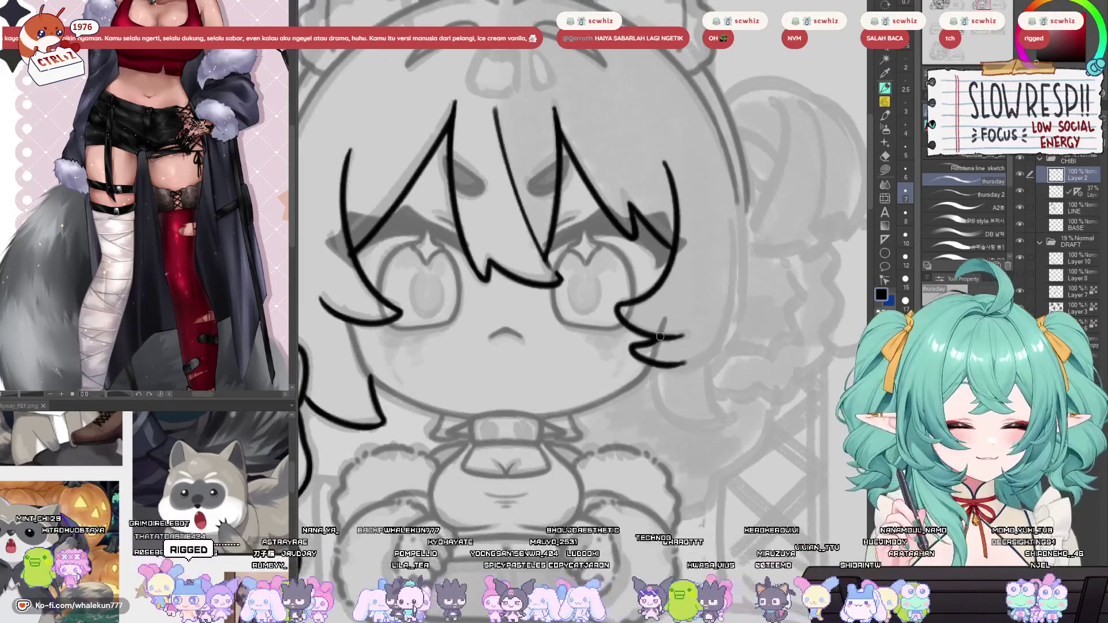
left_click_drag(660, 336, 656, 345)
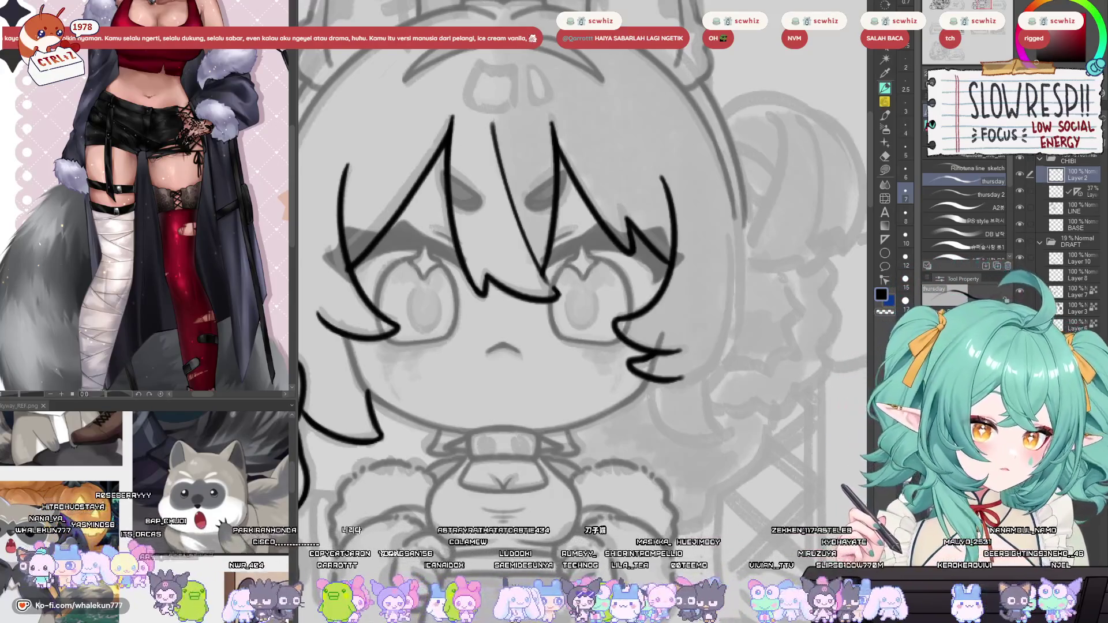
Redraw the outer hair curve along the face's left edge until clean, then mirror the canvas to check.
left_click_drag(477, 401, 697, 391)
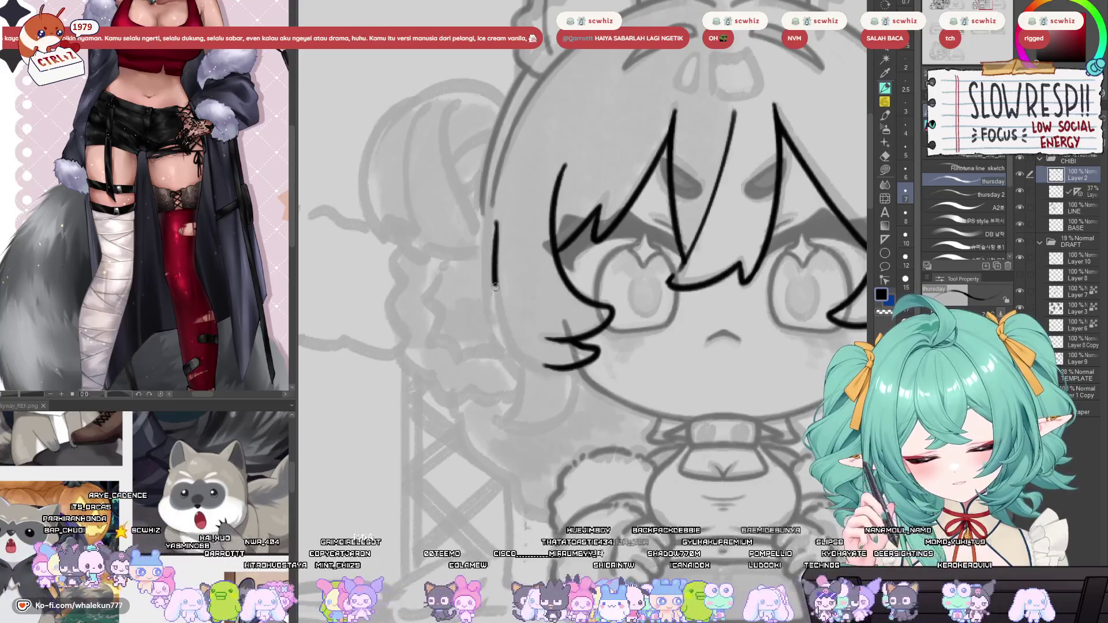
mouse_move(494, 218)
left_mouse_down()
mouse_move(547, 369)
mouse_move(494, 225)
mouse_move(560, 366)
left_mouse_up()
key("ctrl+z")
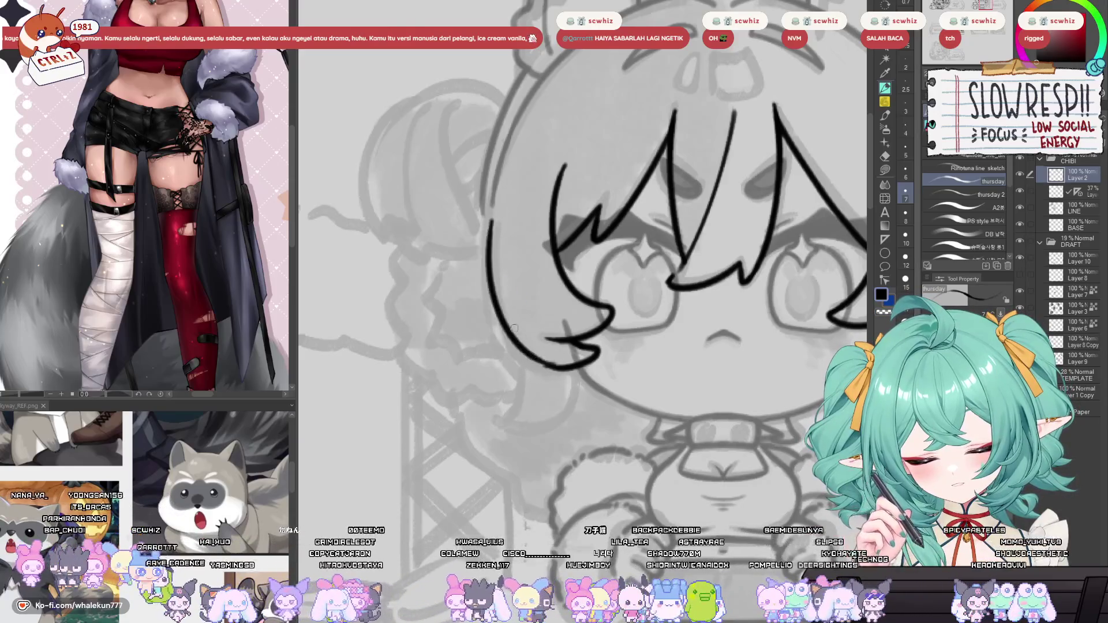
key("ctrl+z")
left_click_drag(489, 217, 557, 354)
key("ctrl+z")
left_click_drag(492, 219, 560, 355)
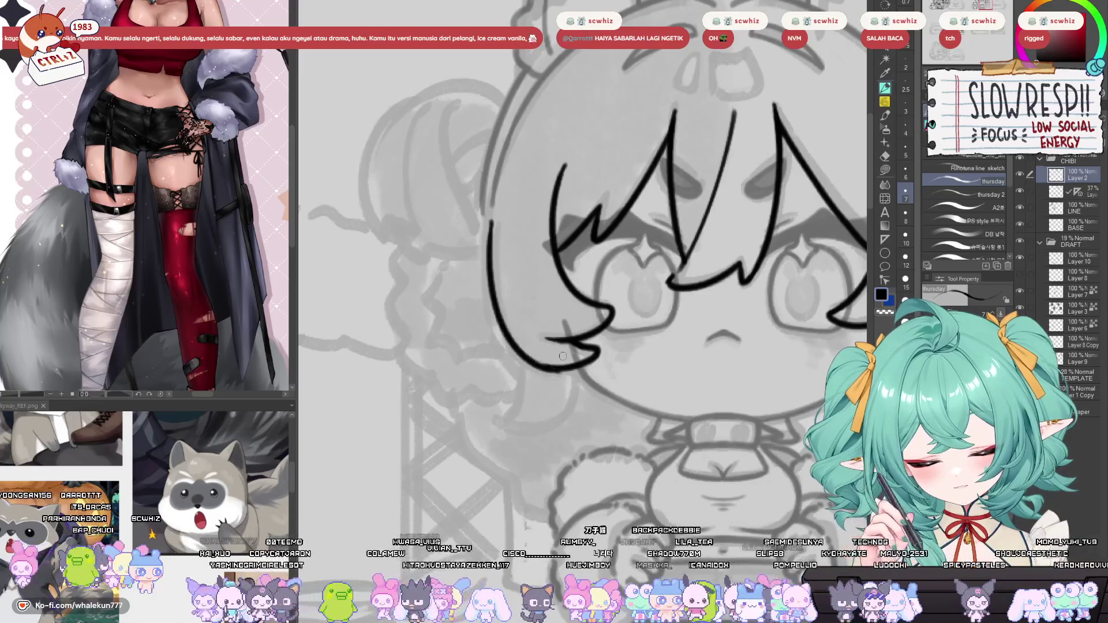
key("ctrl+z")
left_click_drag(490, 219, 565, 357)
key("ctrl+z")
key("ctrl+z")
key("ctrl+z")
left_click_drag(494, 218, 564, 358)
key("ctrl+z")
left_click_drag(494, 224, 572, 363)
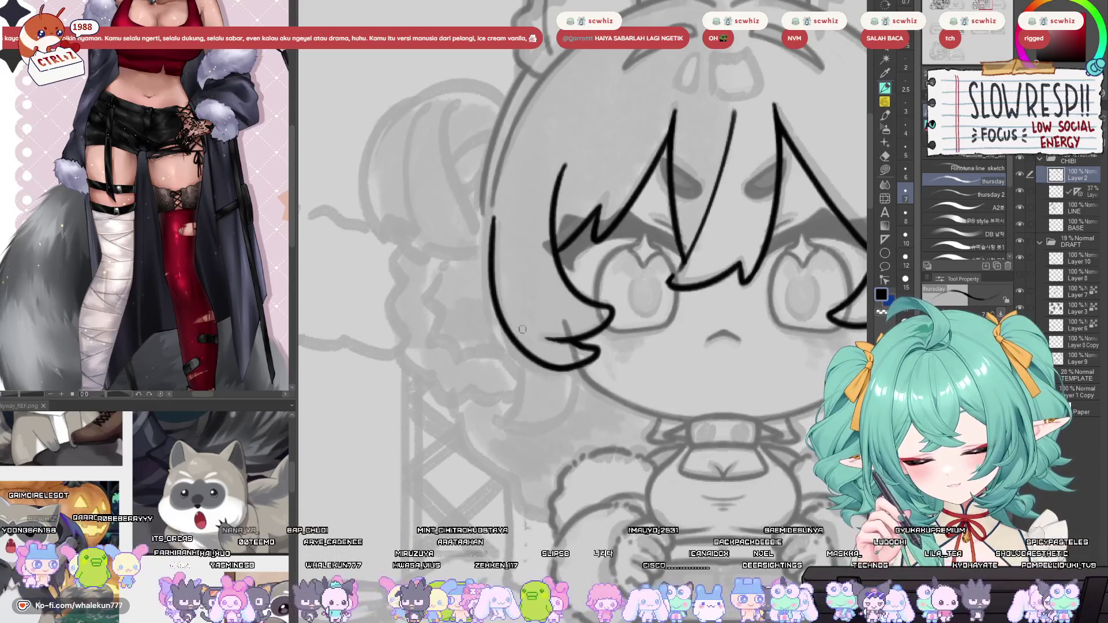
key("ctrl+z")
left_click_drag(491, 218, 570, 358)
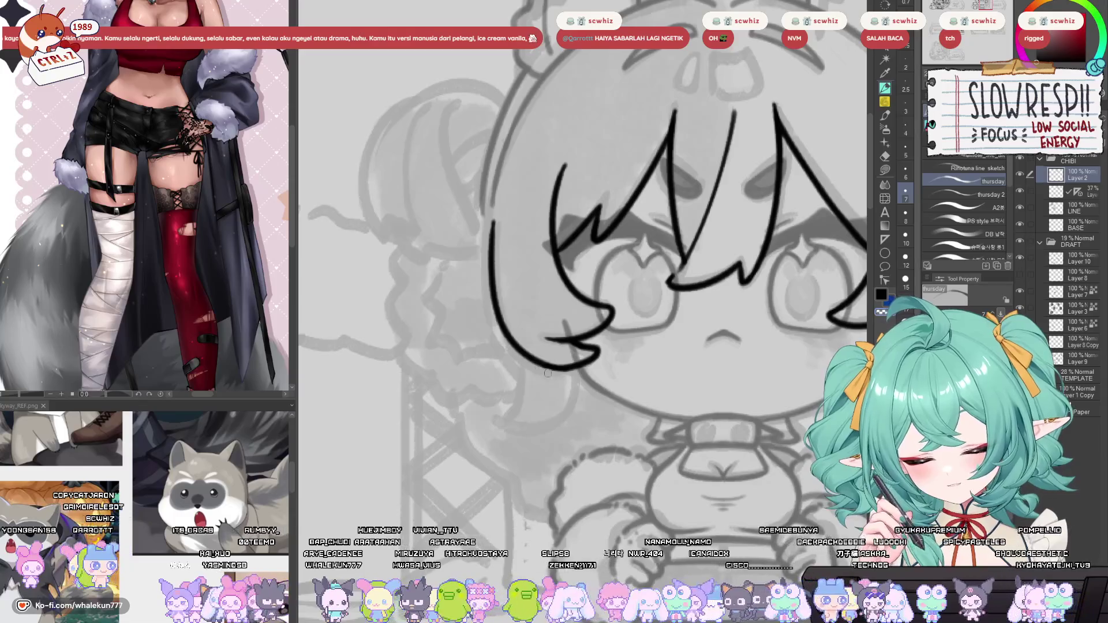
key("h")
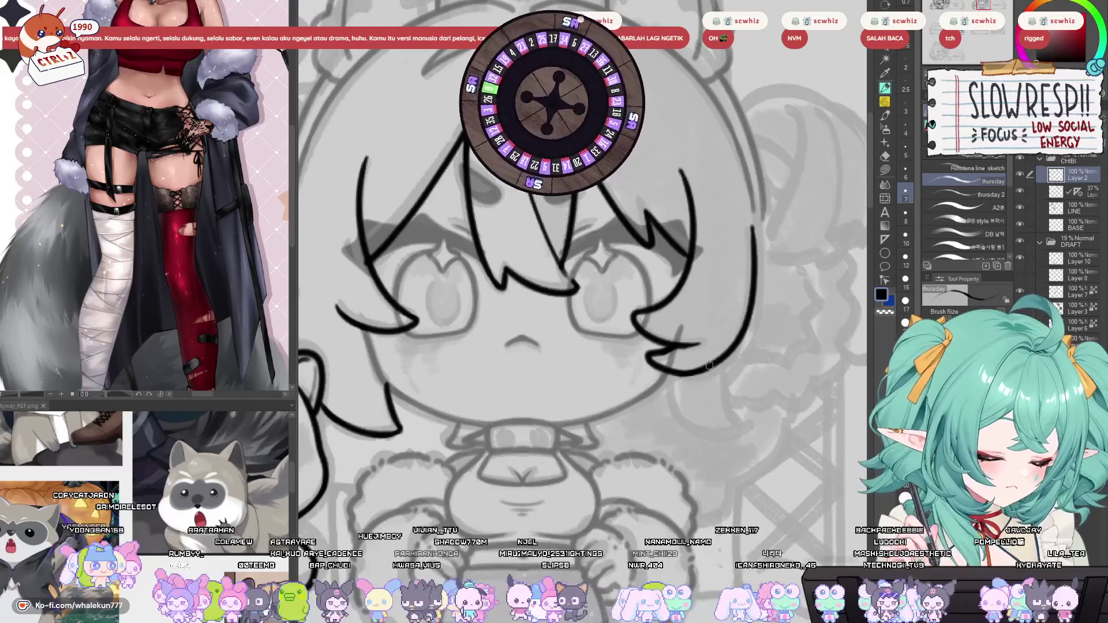
scroll(687, 378, "down", 5)
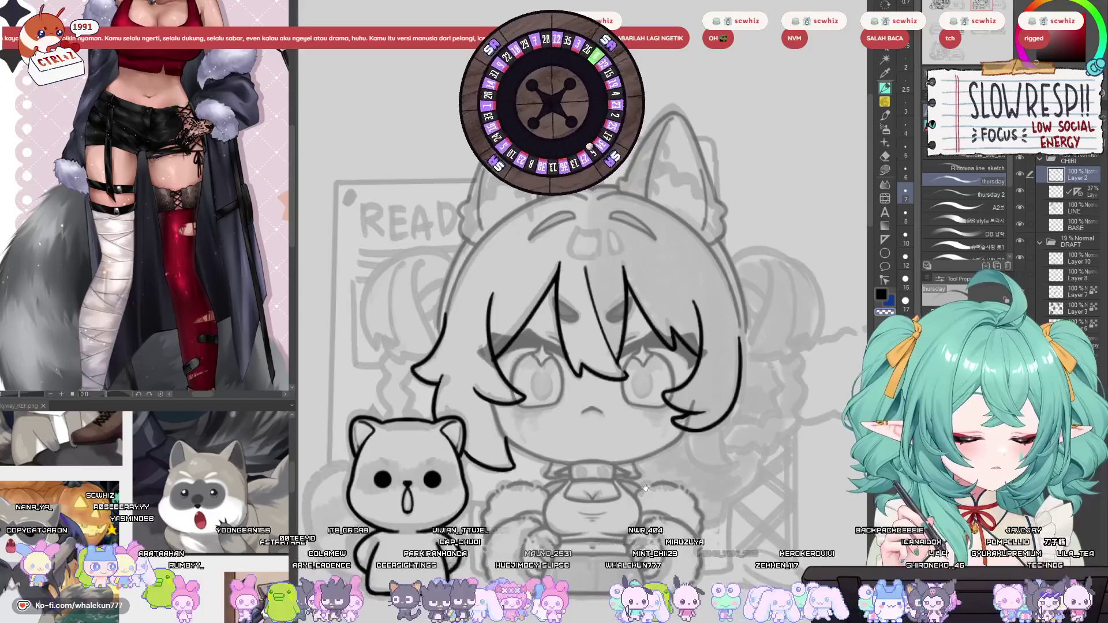
Draw a short vertical stroke extending the hair's outer edge beside the face, redoing it once.
scroll(645, 488, "up", 5)
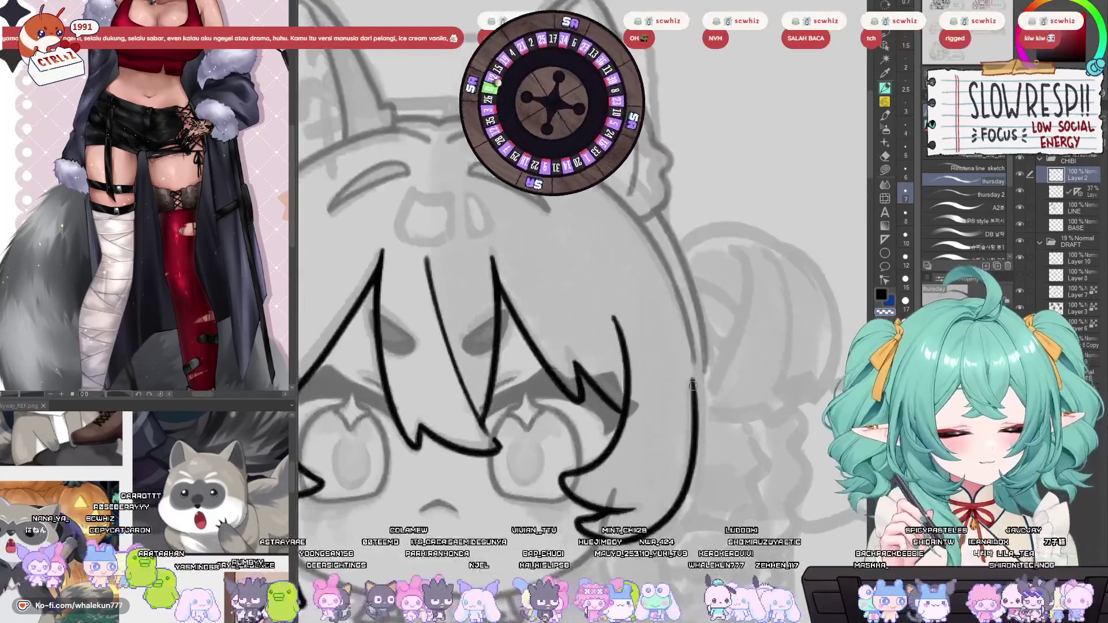
left_click_drag(691, 365, 689, 441)
key("ctrl+z")
left_click_drag(692, 365, 691, 443)
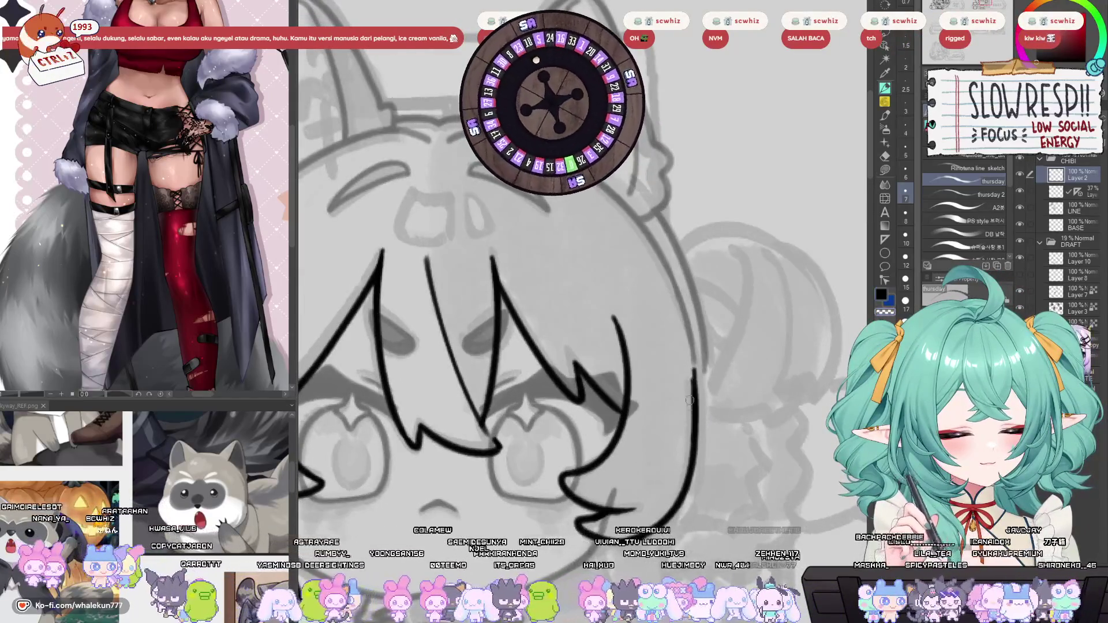
scroll(687, 394, "down", 3)
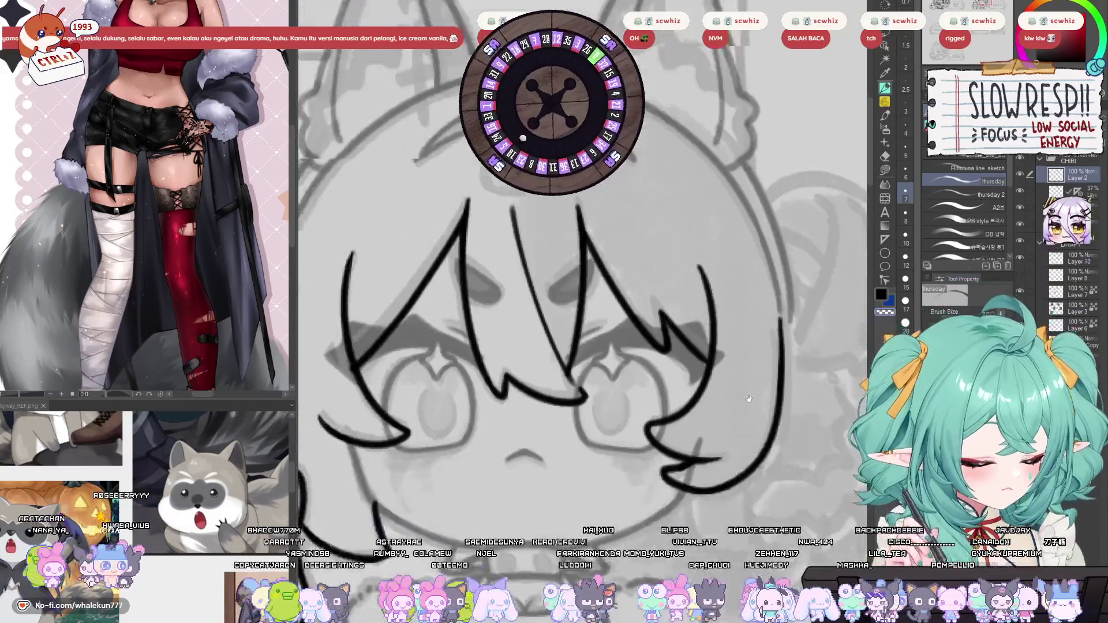
scroll(577, 349, "up", 3)
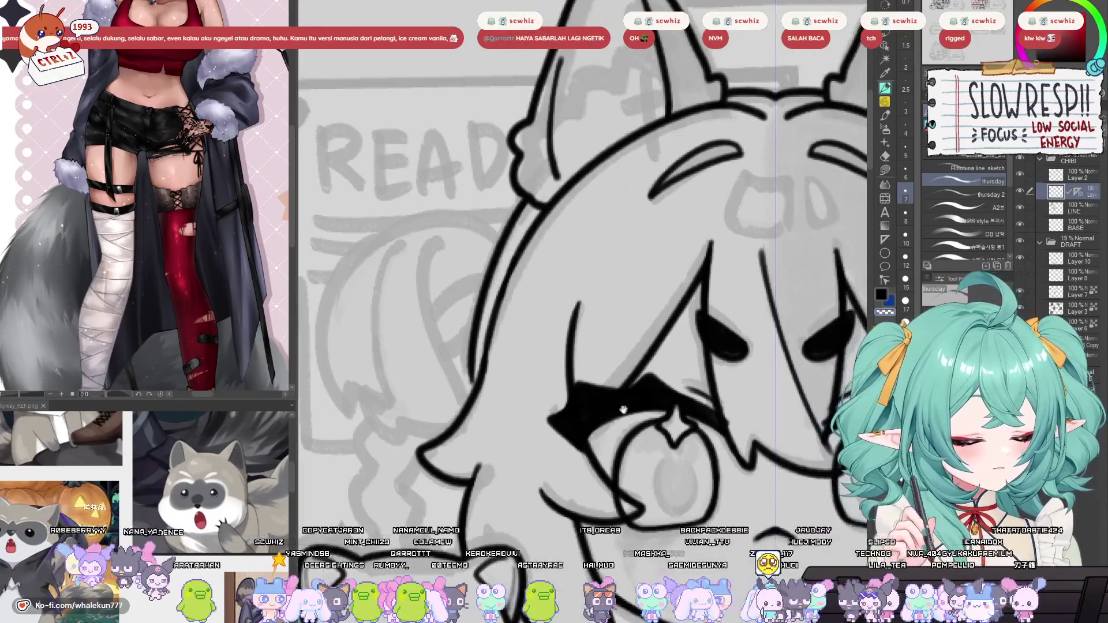
left_click_drag(624, 410, 664, 426)
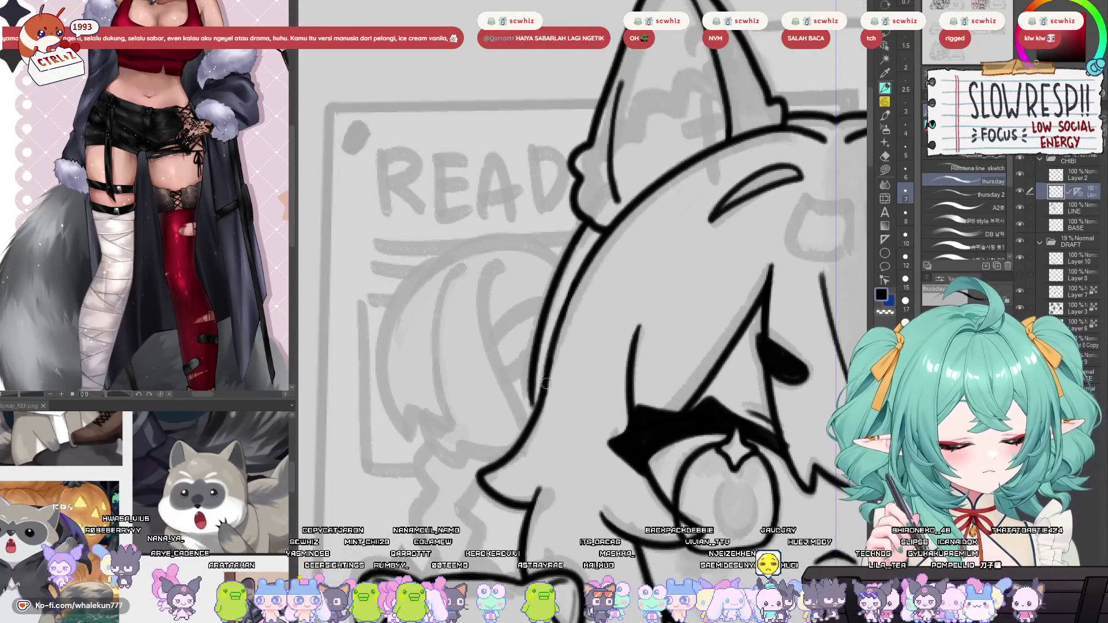
scroll(568, 375, "down", 5)
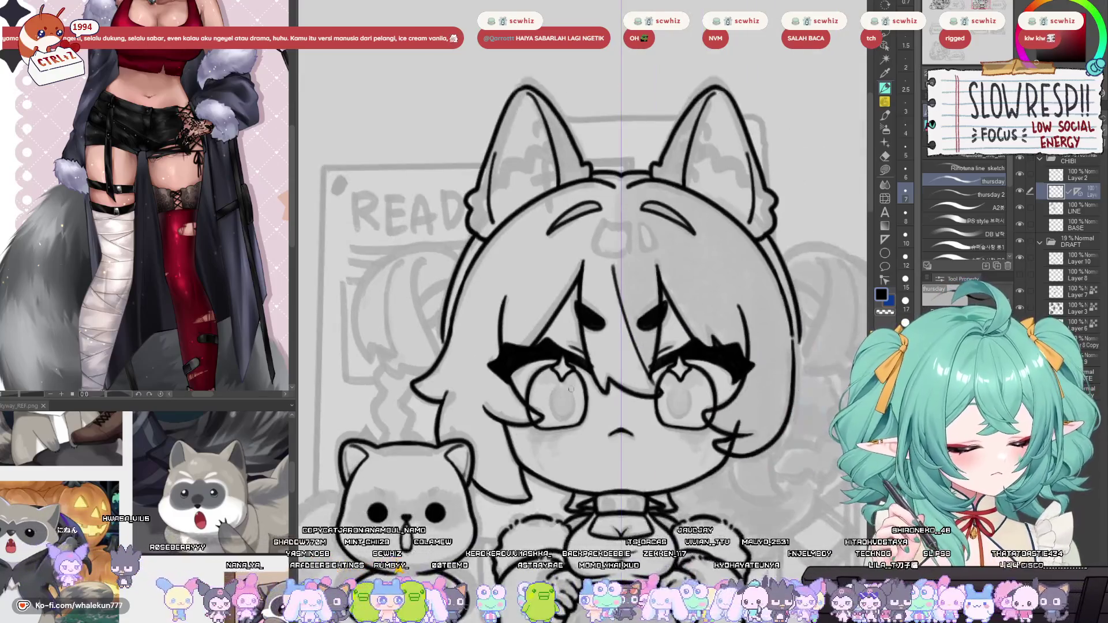
scroll(450, 285, "up", 3)
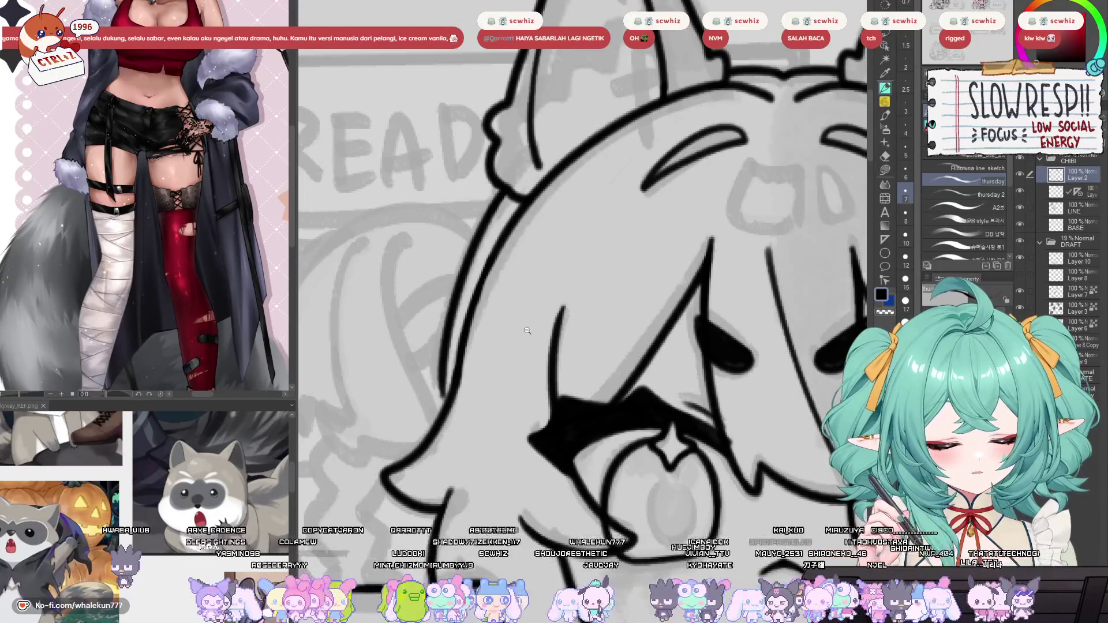
Undo an accidental shift on the layer below and return to Layer 2.
scroll(459, 393, "down", 3)
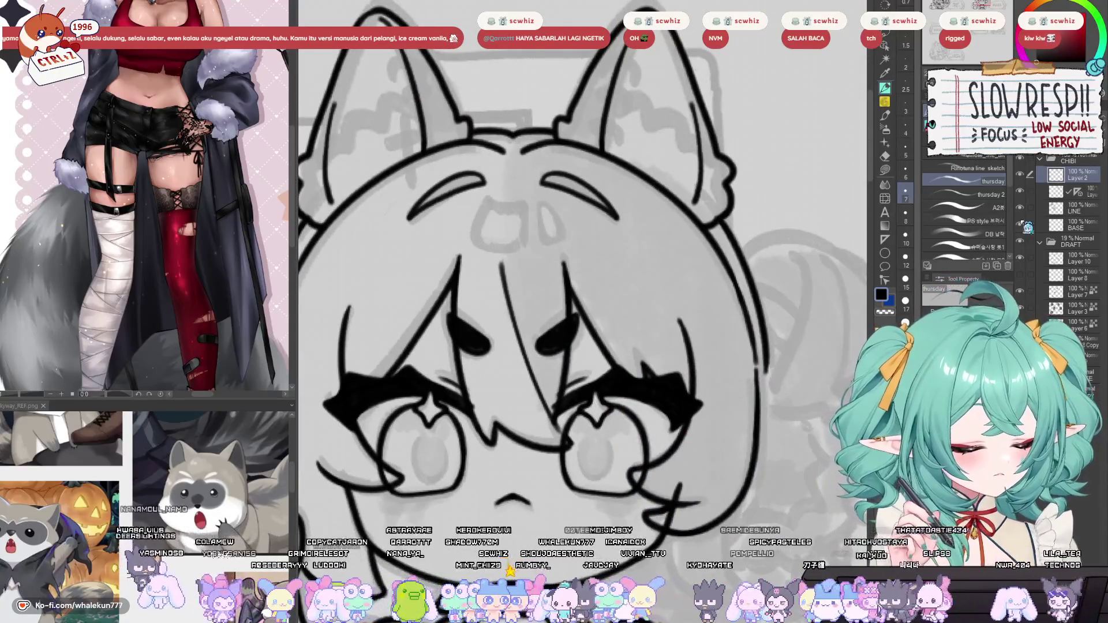
left_click(1062, 192)
left_click_drag(263, 369, 488, 364)
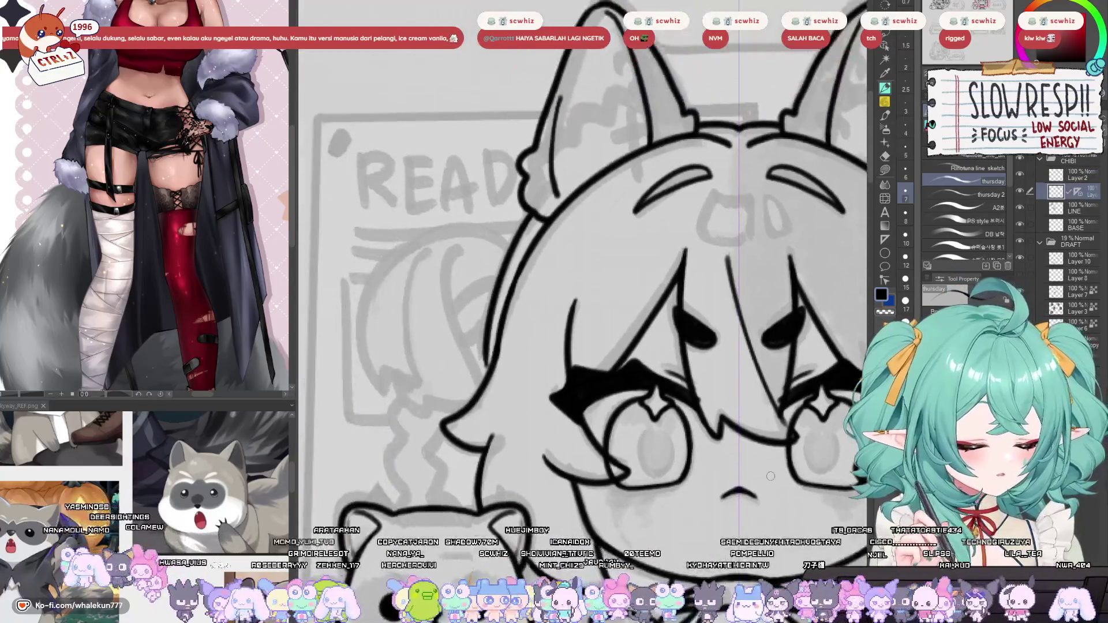
key("ctrl+z")
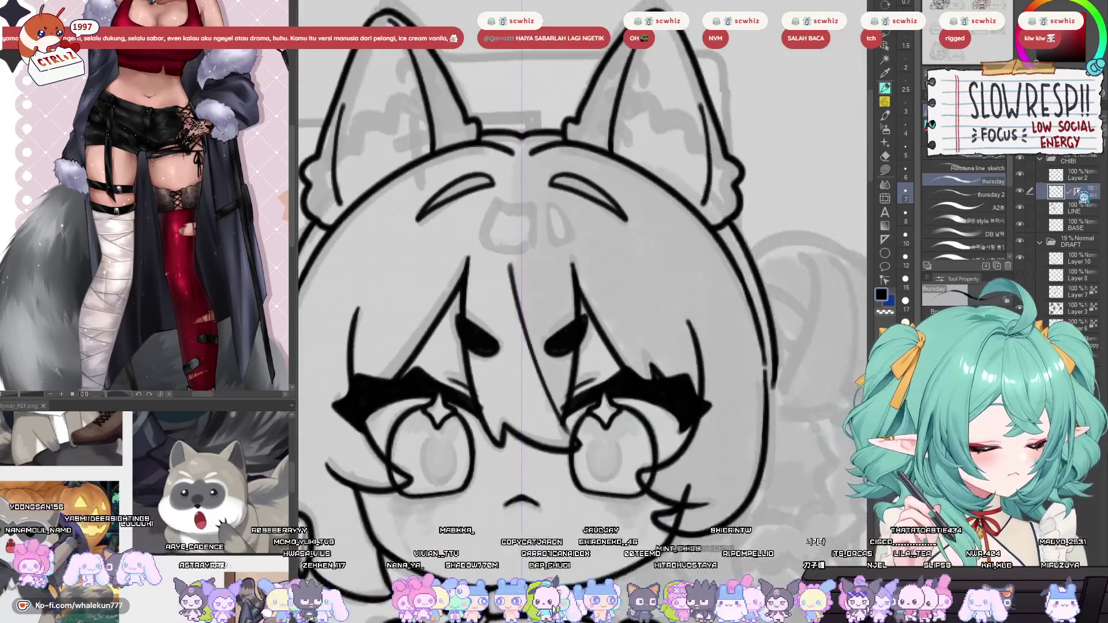
left_click(1078, 175)
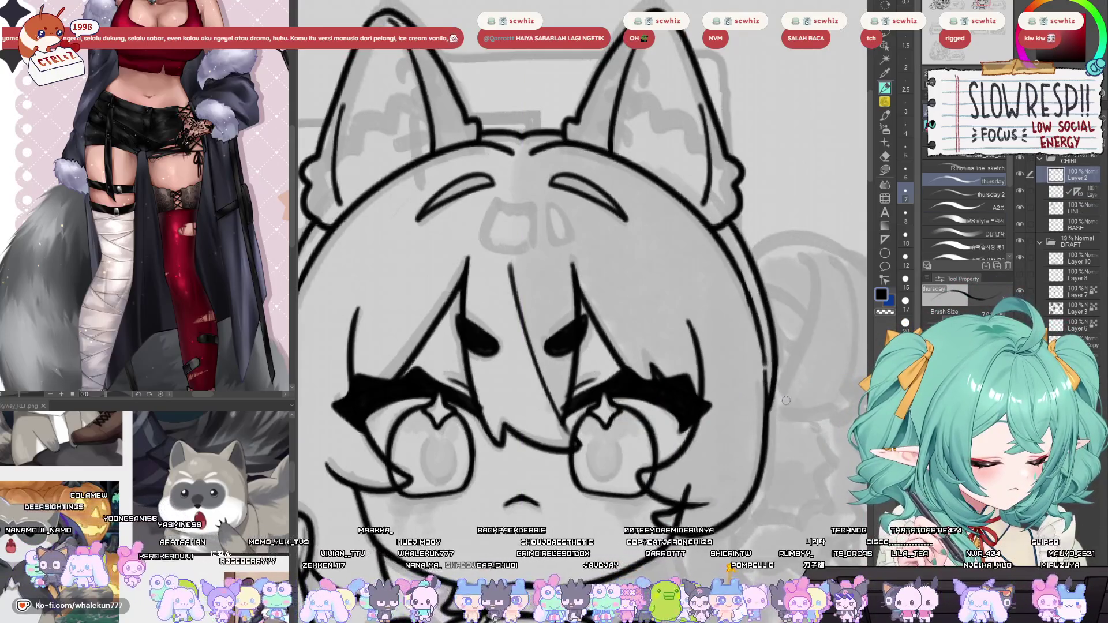
Try the lower-right cheek curve beside the face, undoing both attempts.
scroll(770, 403, "down", 3)
scroll(681, 428, "up", 3)
left_click_drag(672, 413, 704, 490)
key("ctrl+z")
key("ctrl+z")
mouse_move(604, 430)
left_mouse_down()
mouse_move(638, 497)
mouse_move(710, 485)
left_mouse_up()
key("ctrl+z")
key("ctrl+z")
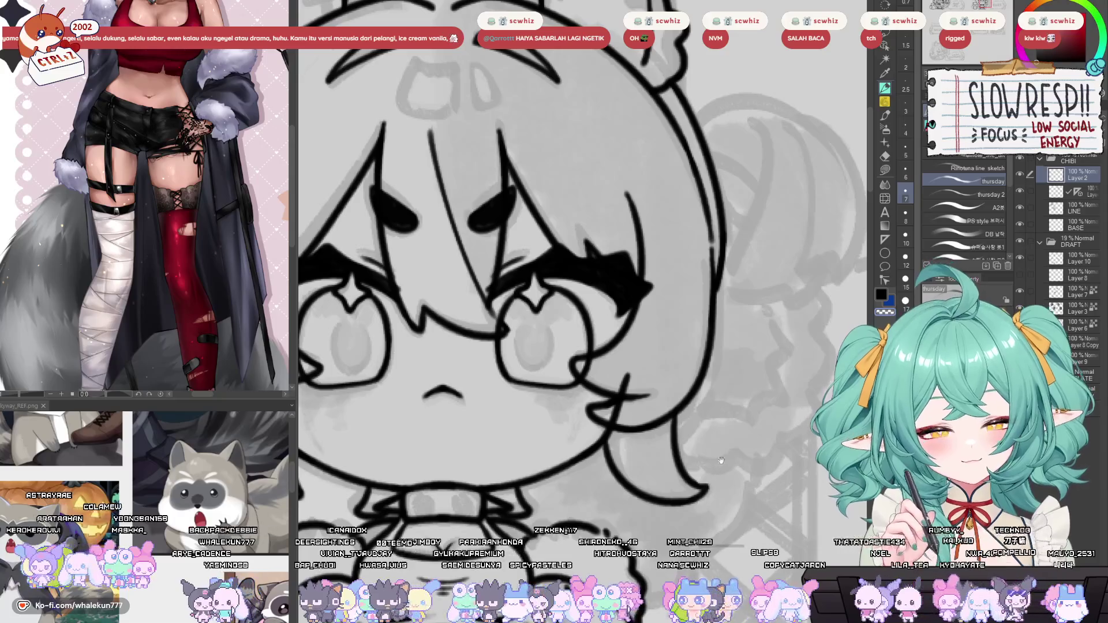
left_click_drag(720, 450, 712, 423)
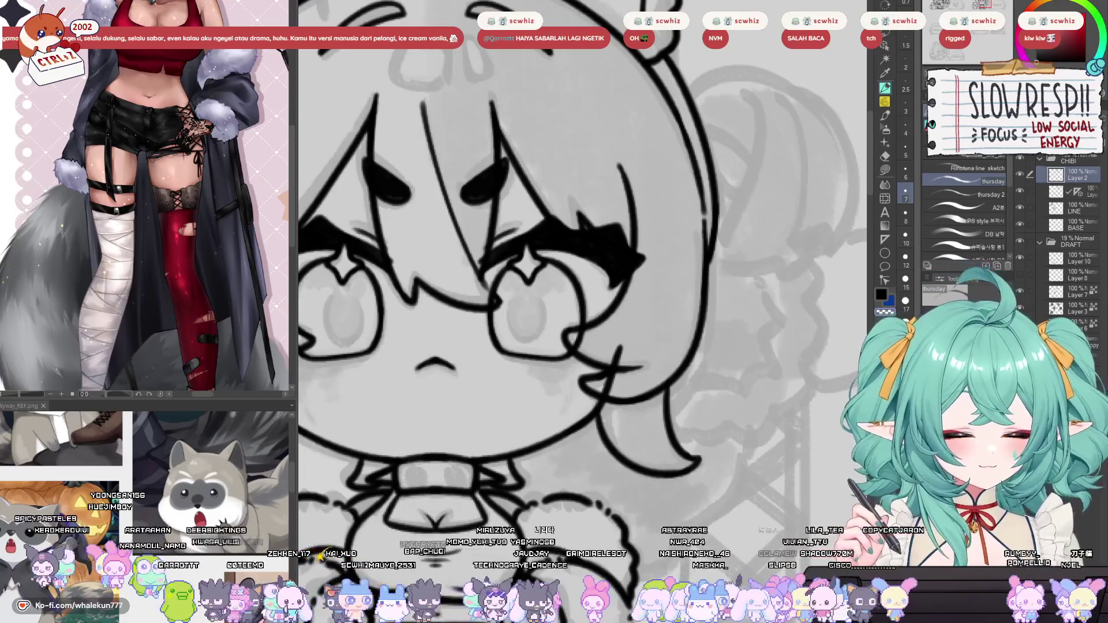
Erase stray strokes near the right cheek on the layer below Layer 2.
left_click_drag(644, 445, 701, 427)
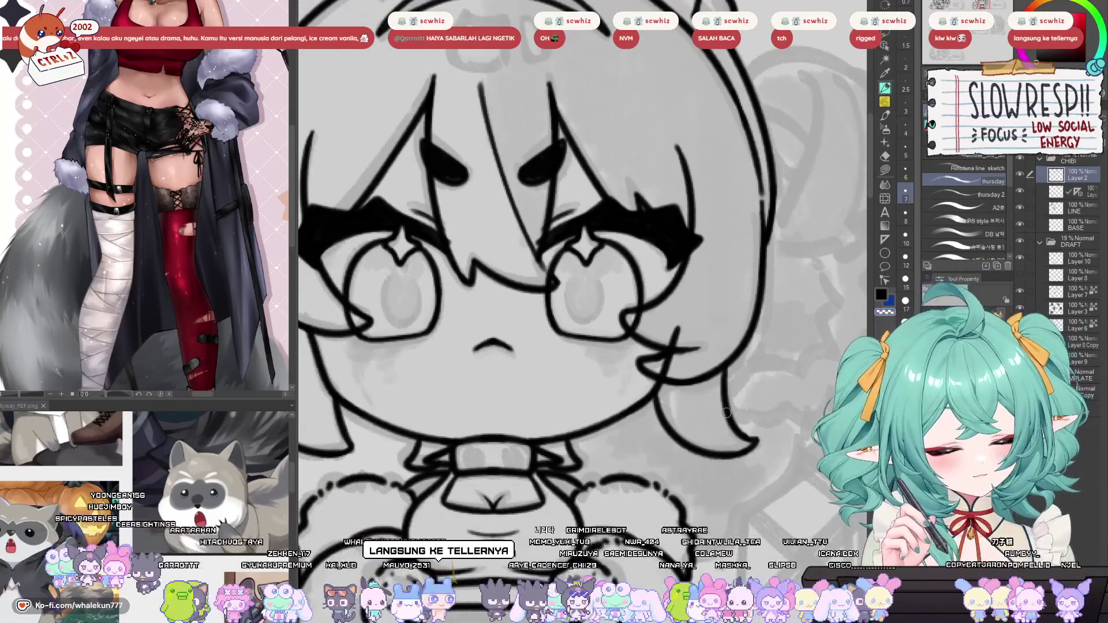
left_click(1078, 193)
key("e")
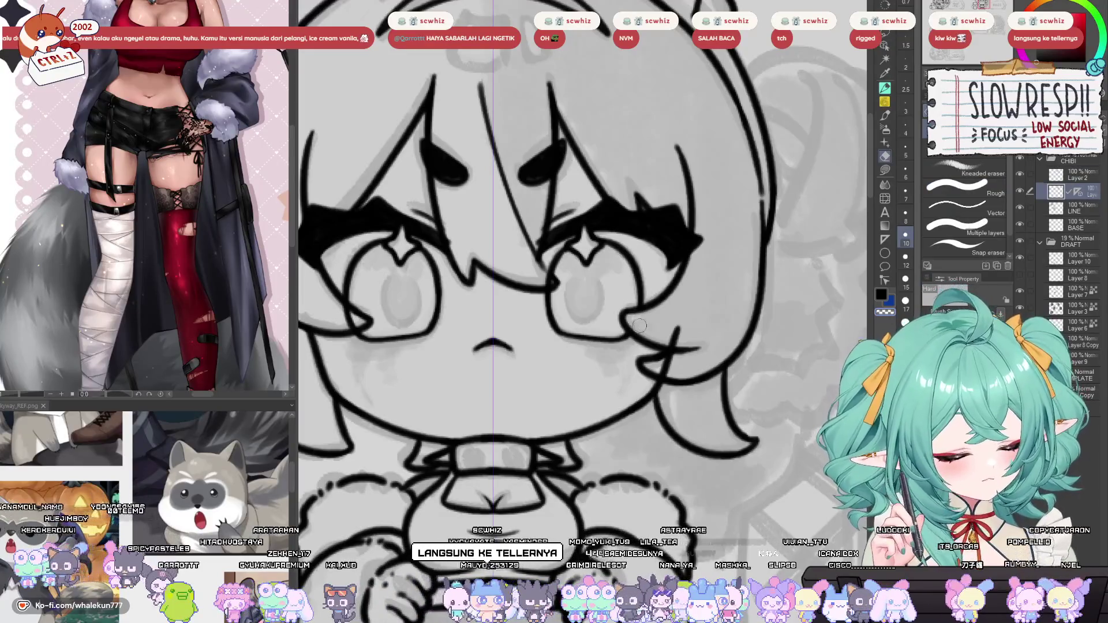
mouse_move(668, 327)
left_mouse_down()
mouse_move(684, 341)
mouse_move(670, 372)
left_mouse_up()
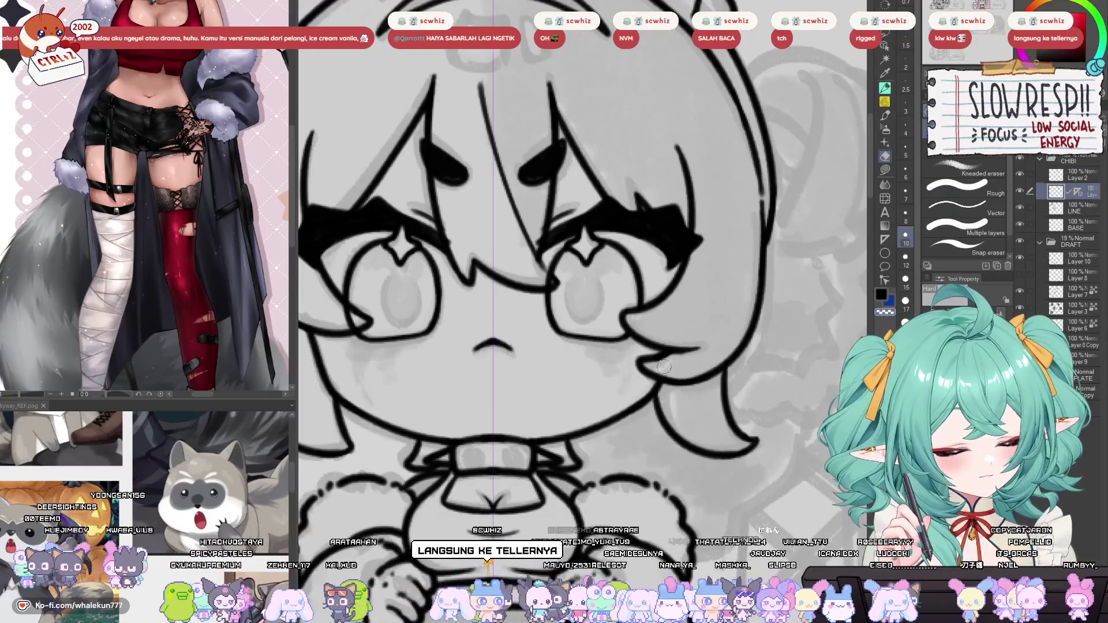
left_click_drag(607, 400, 744, 442)
left_click_drag(549, 422, 651, 449)
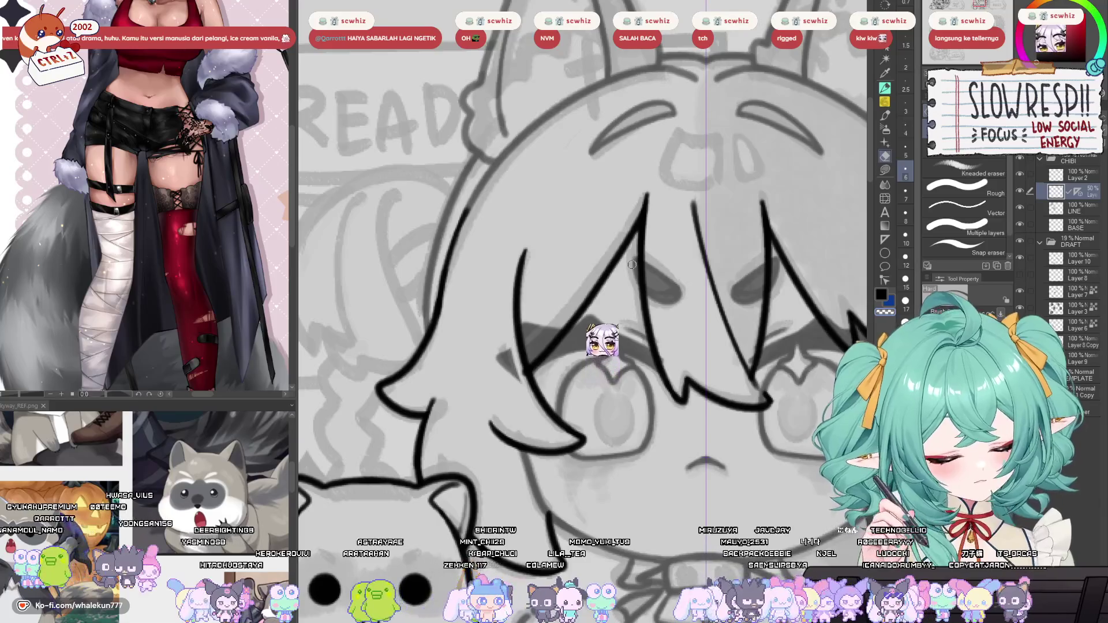
Return to Layer 2 and mirror the canvas to check the symmetry.
key("alt+bracketright")
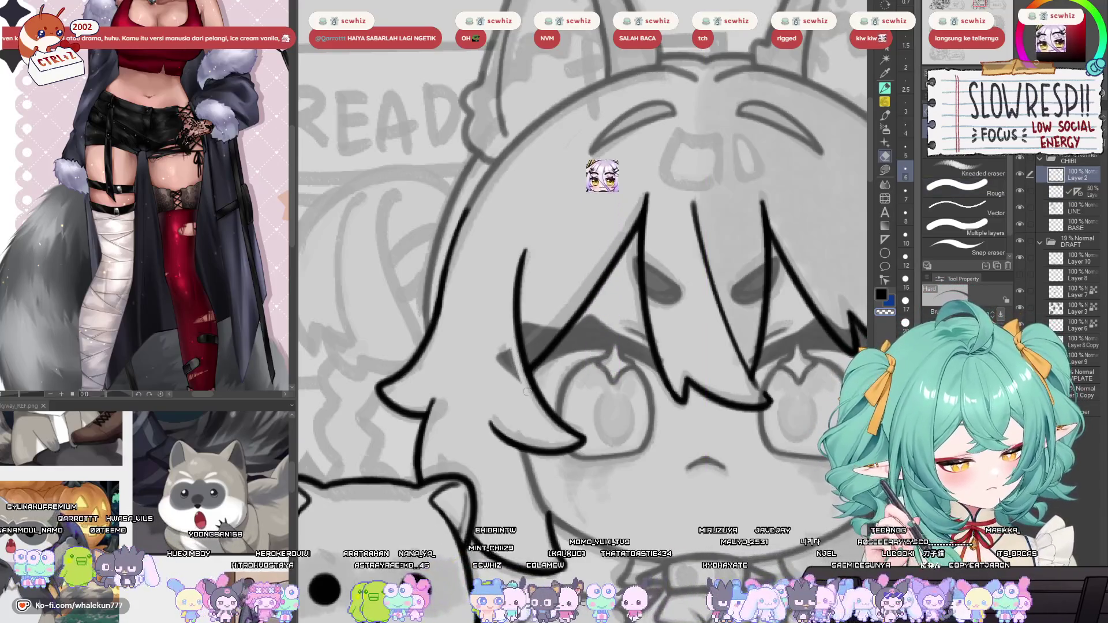
key("h")
key("h")
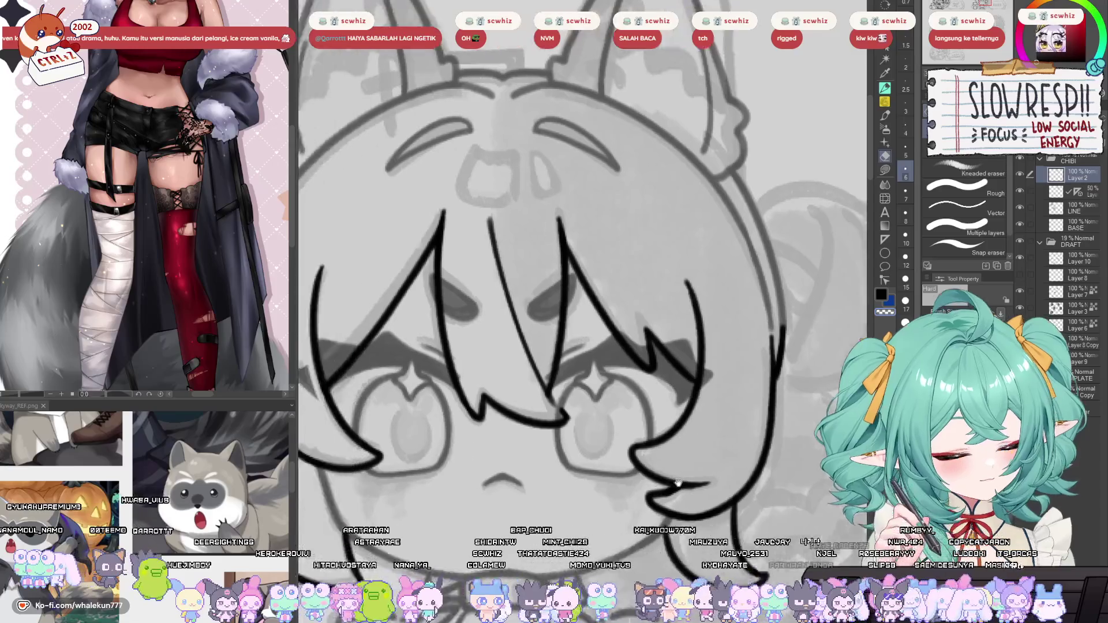
key("alt+bracketleft")
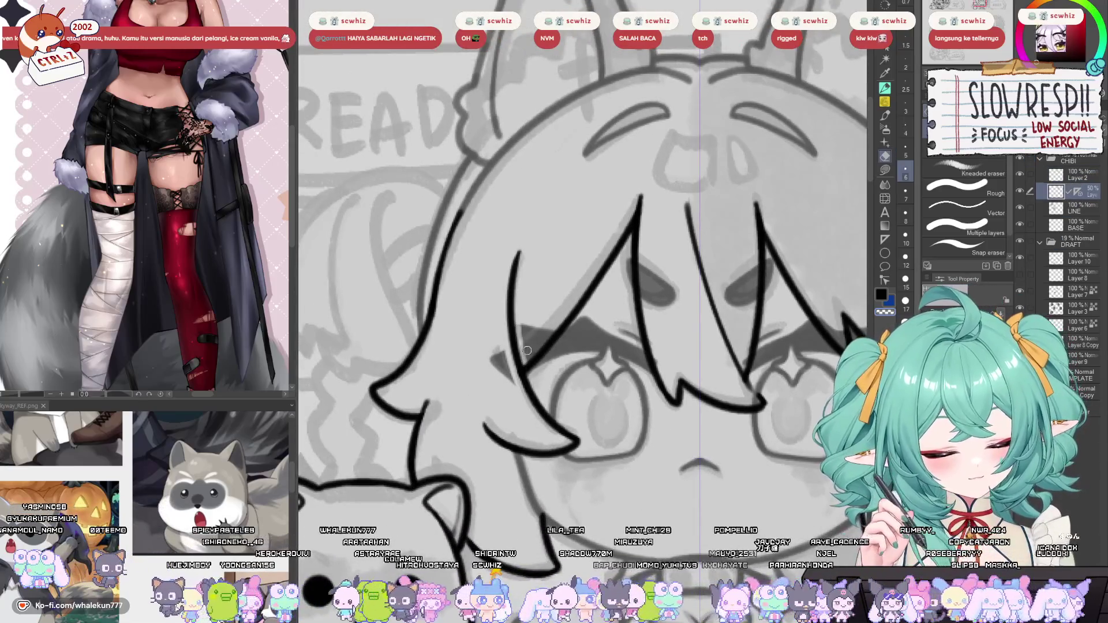
left_click_drag(650, 293, 627, 371)
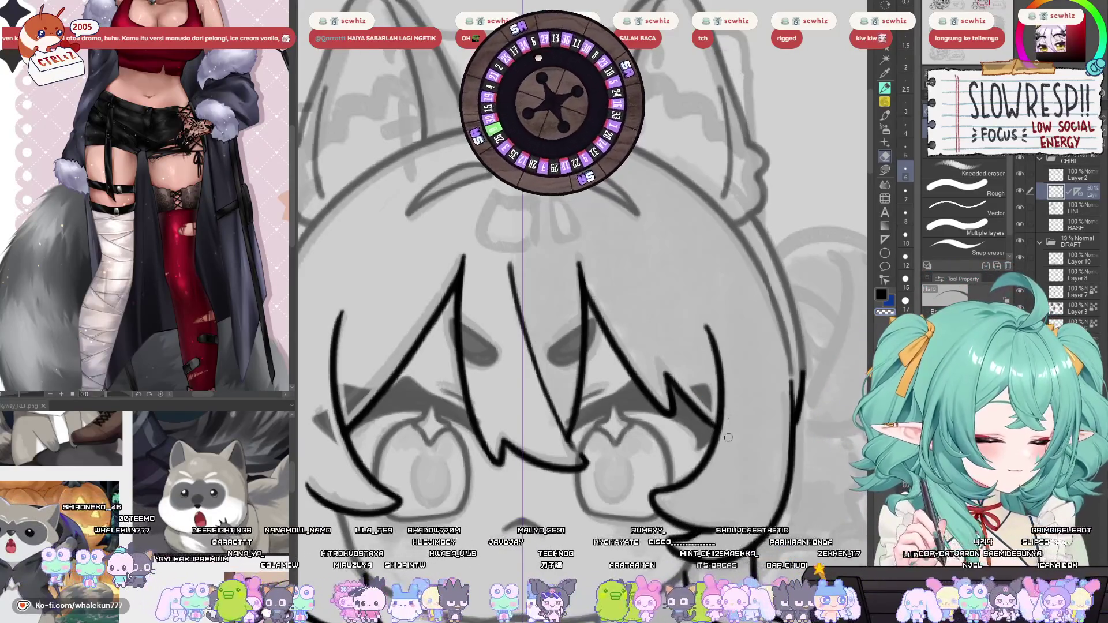
Zoom in on the eyes, make Layer 2 the working layer and switch from Eraser to Pen.
key("ctrl+minus")
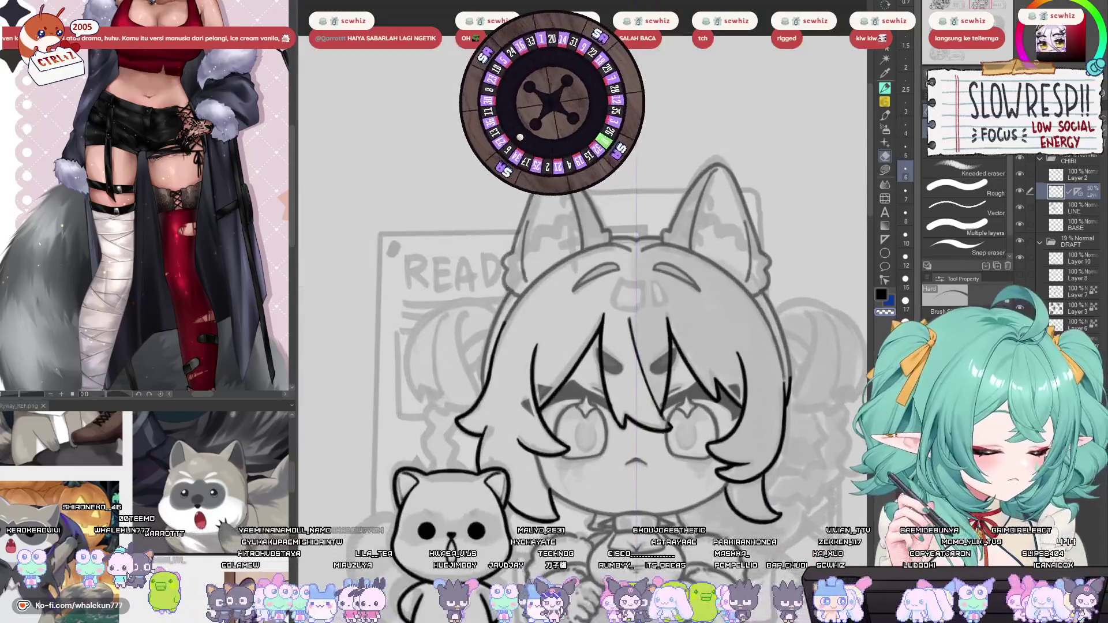
key("ctrl+plus")
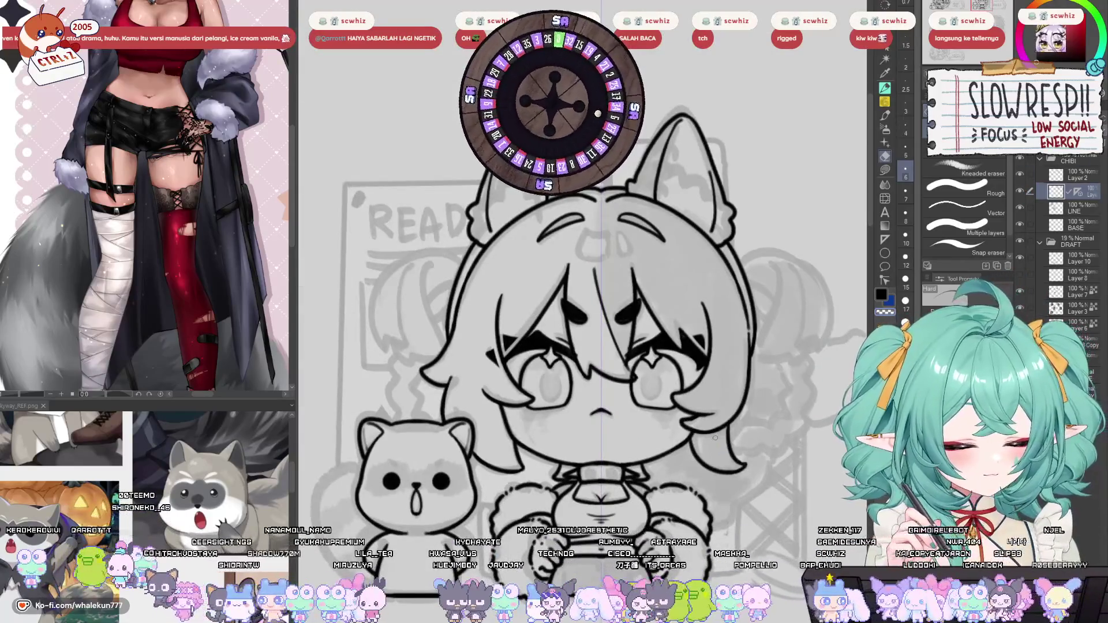
key("ctrl+plus")
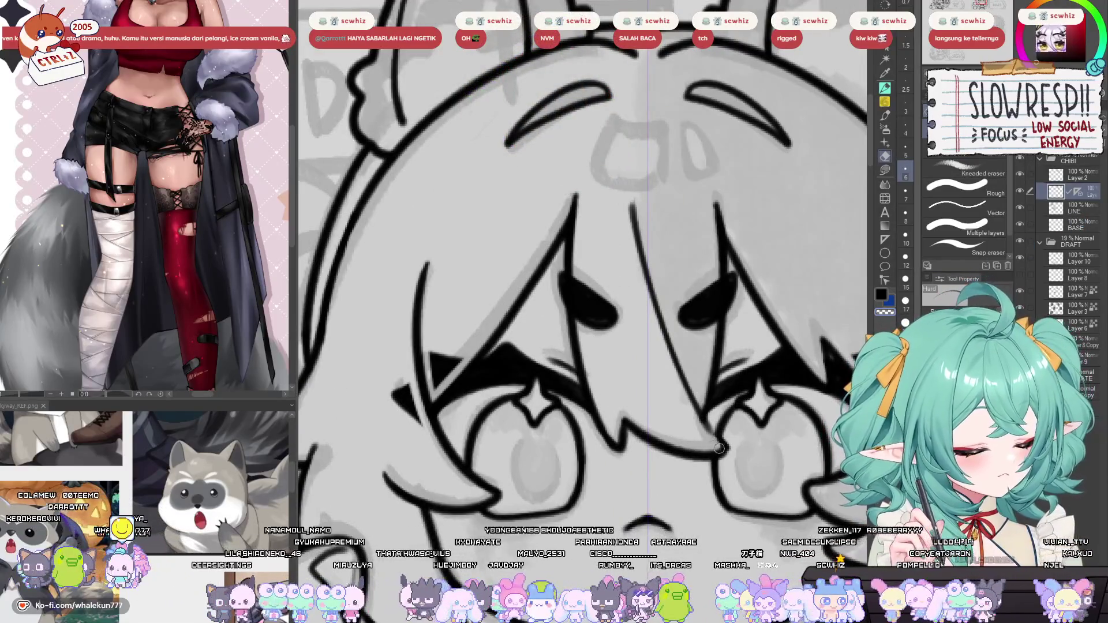
key("alt+bracketright")
left_click_drag(735, 430, 717, 407)
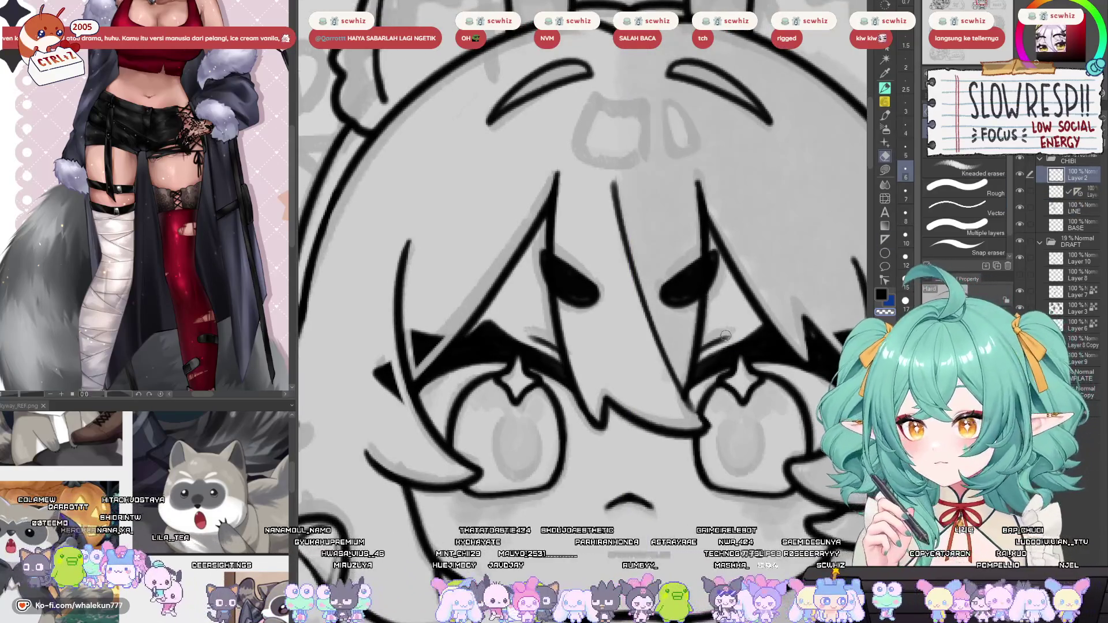
scroll(725, 336, "down", 2)
key("p")
scroll(722, 289, "down", 2)
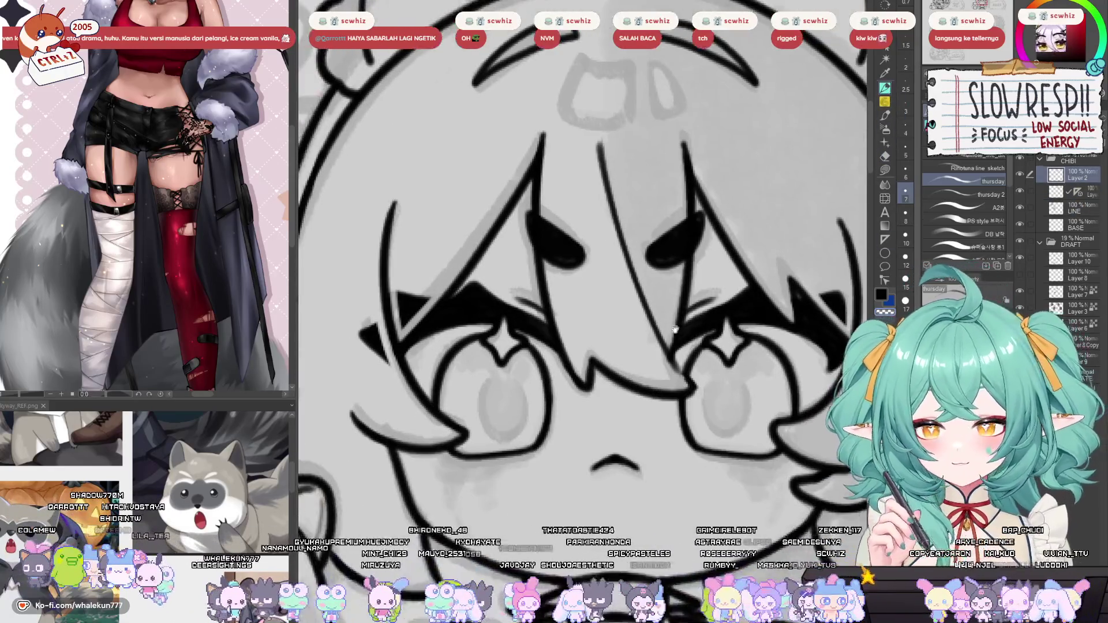
scroll(663, 323, "up", 1)
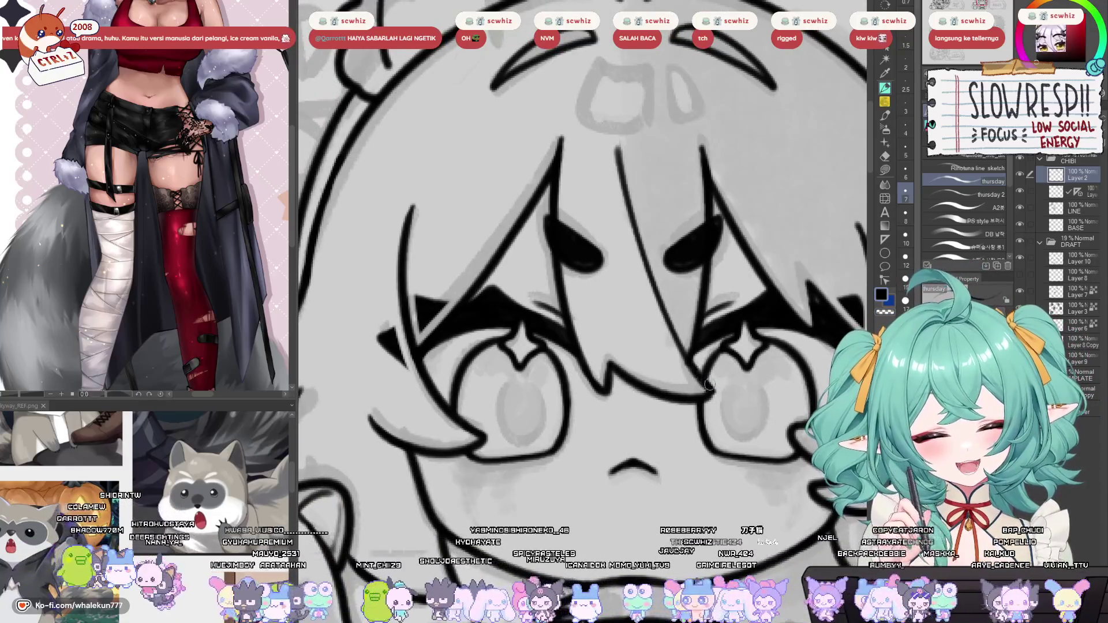
scroll(716, 439, "down", 1)
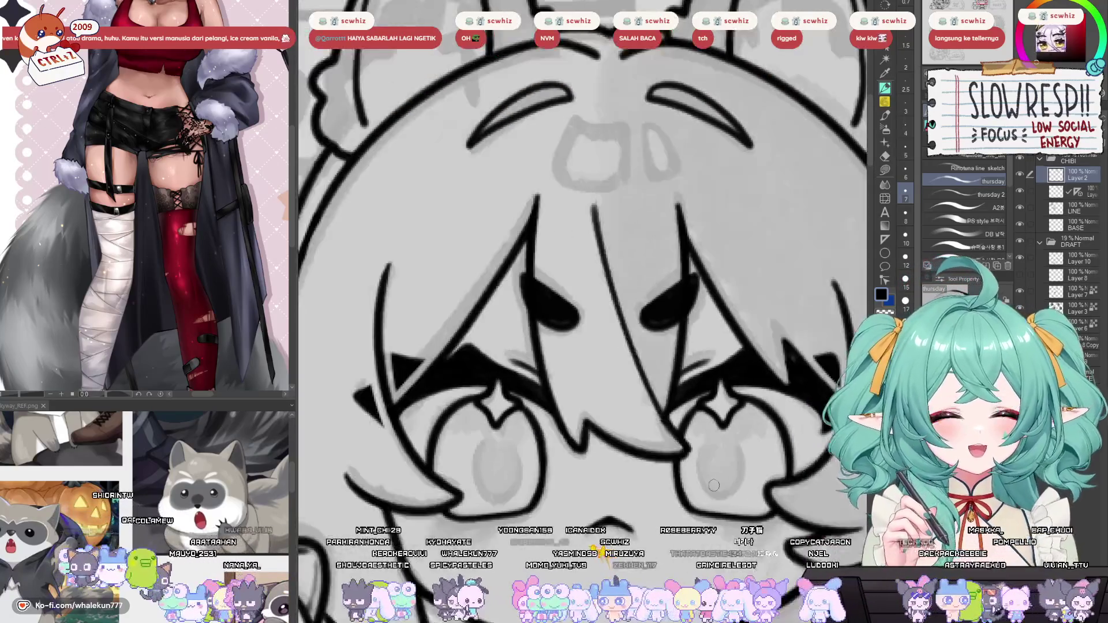
scroll(763, 482, "down", 3)
scroll(651, 394, "up", 2)
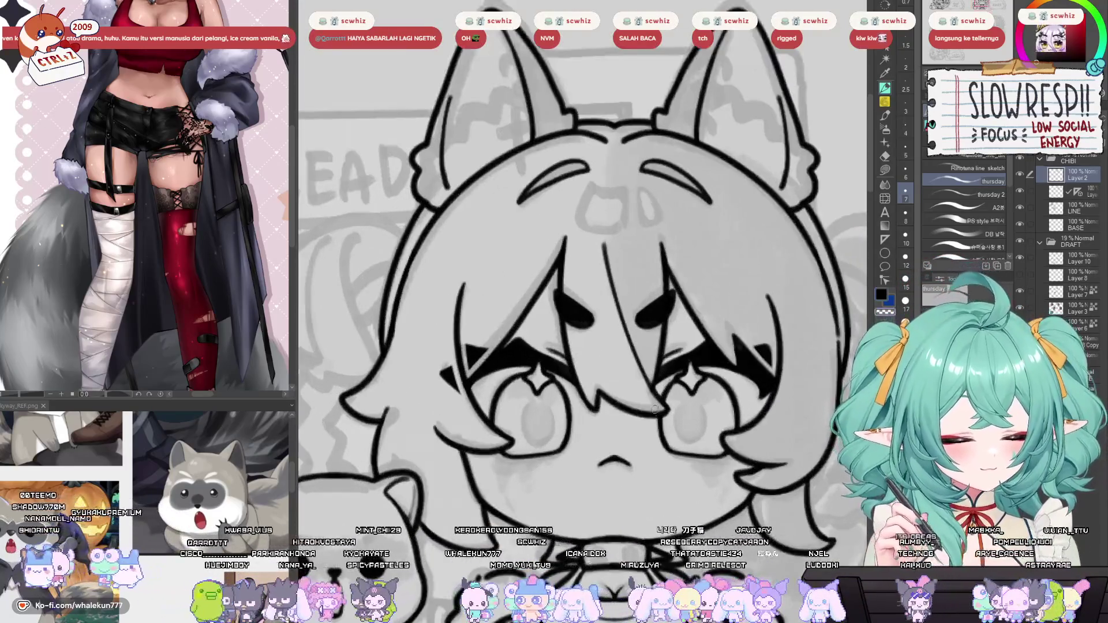
scroll(657, 375, "down", 3)
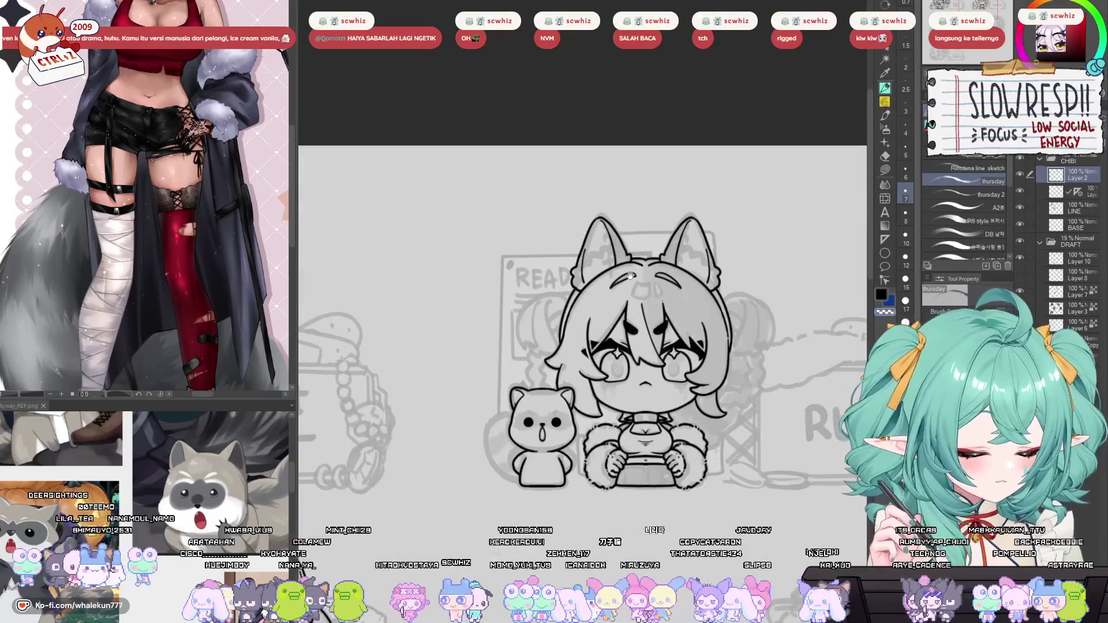
scroll(630, 276, "up", 4)
scroll(495, 401, "down", 1)
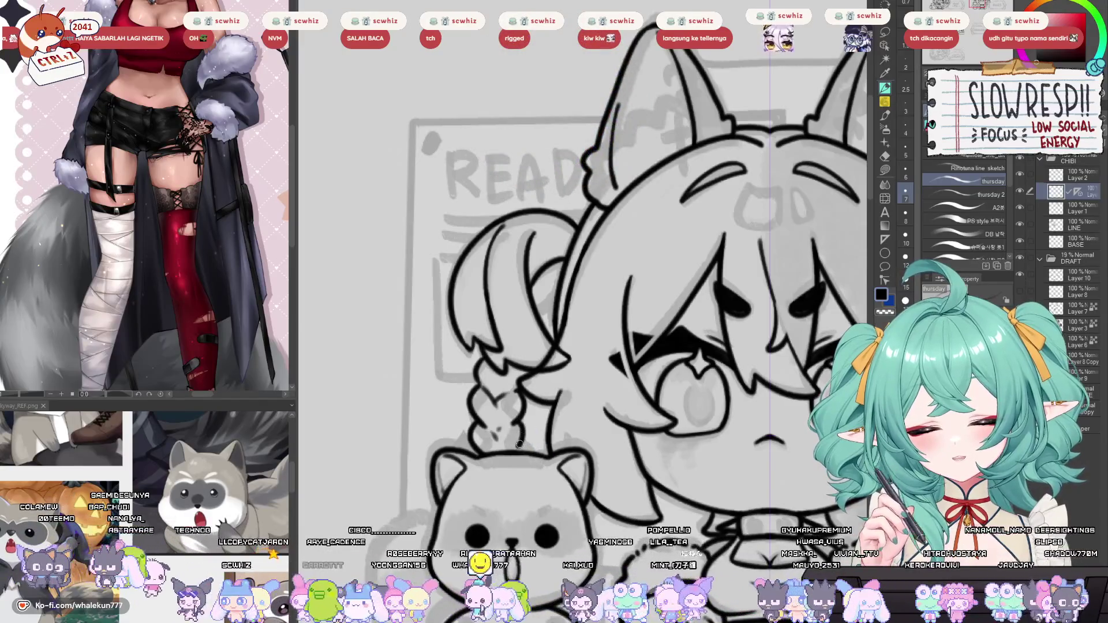
left_click_drag(510, 422, 522, 388)
key("h")
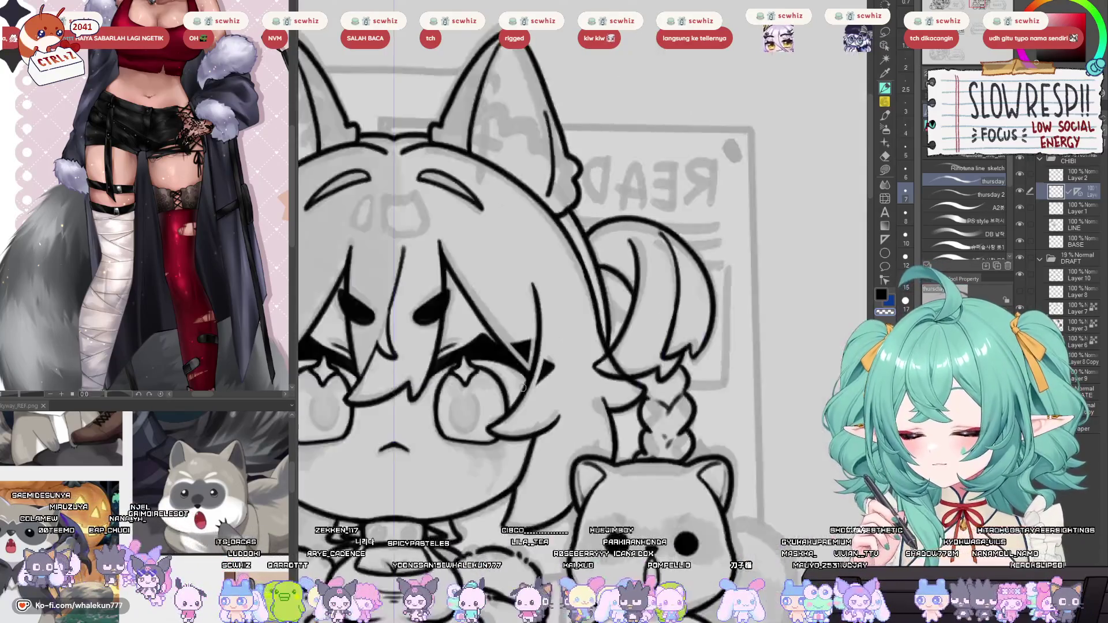
key("h")
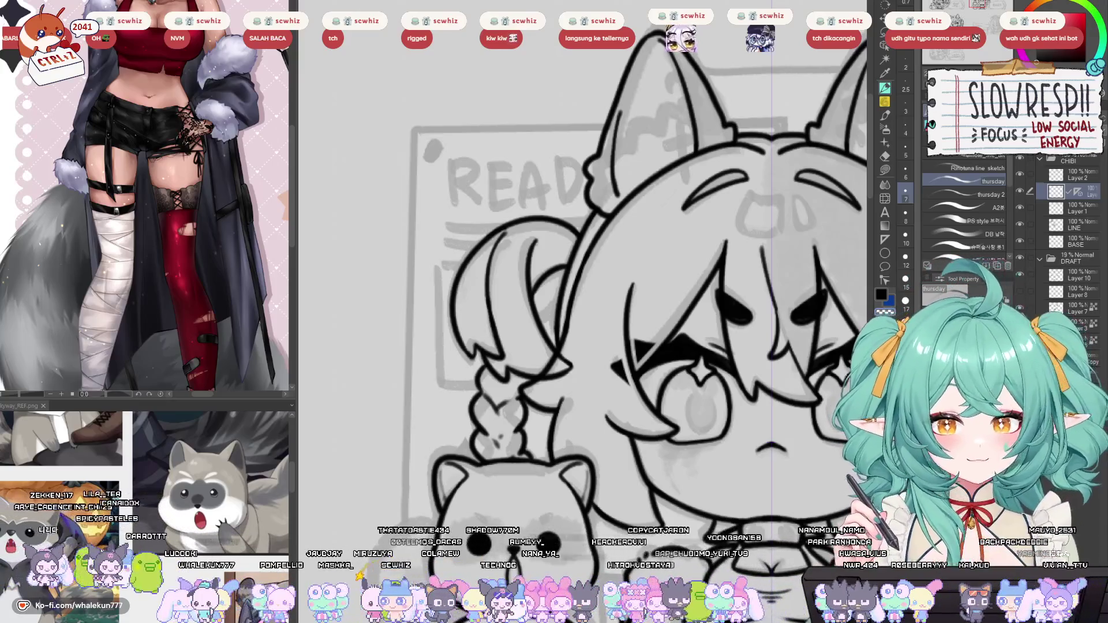
scroll(557, 273, "up", 3)
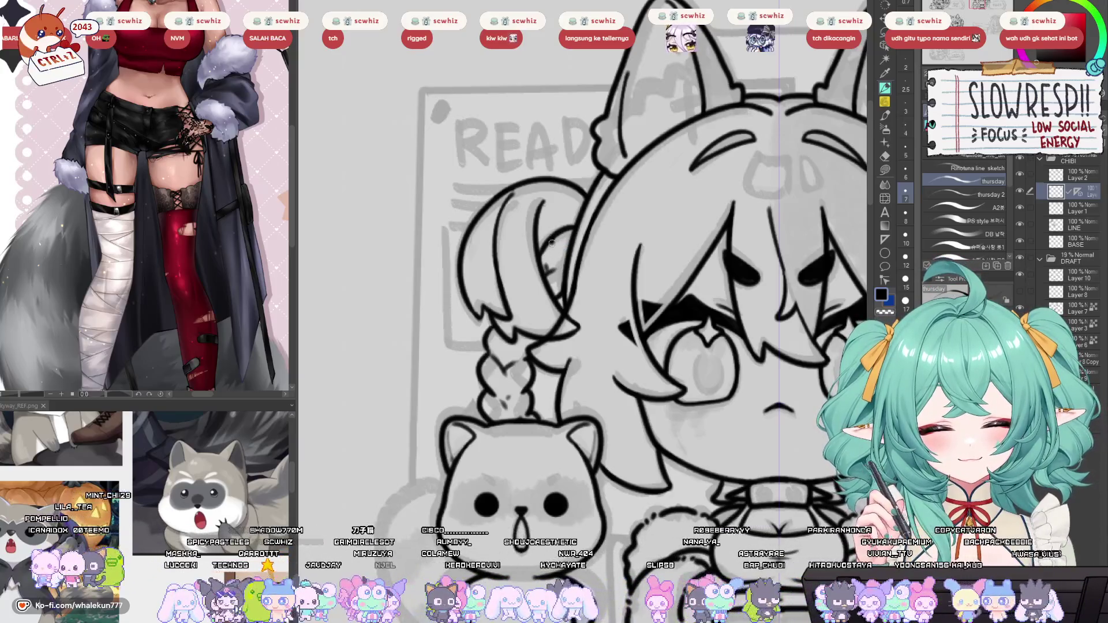
mouse_move(565, 283)
left_mouse_down()
mouse_move(563, 251)
mouse_move(550, 294)
left_mouse_up()
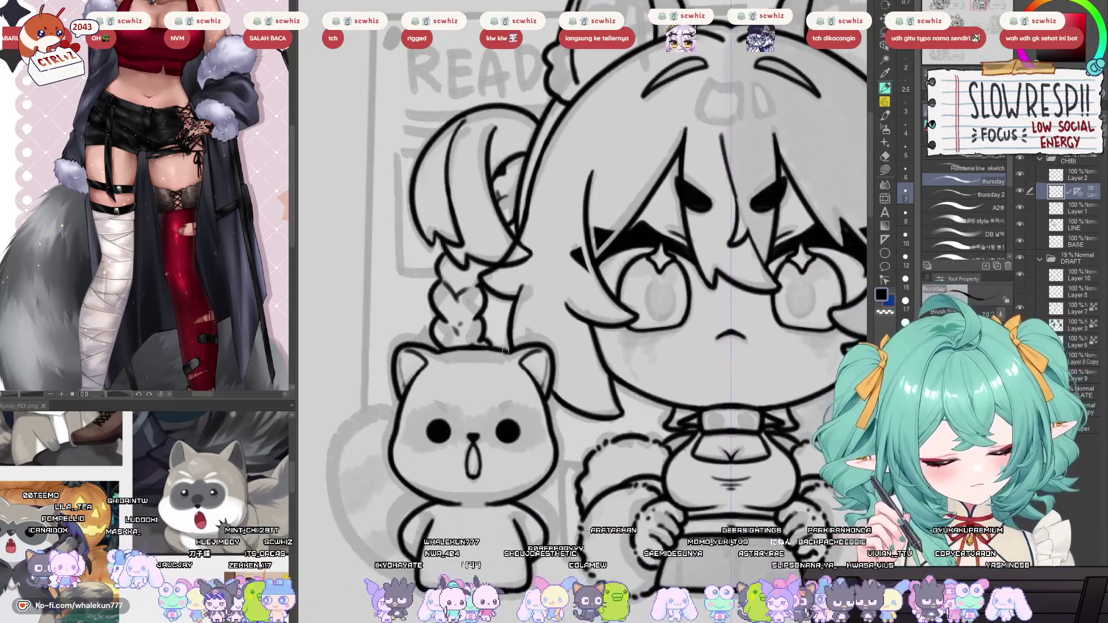
Flip the canvas back, ink the braid's curved tip and a short line at its lower left.
key("h")
left_click_drag(786, 345, 759, 380)
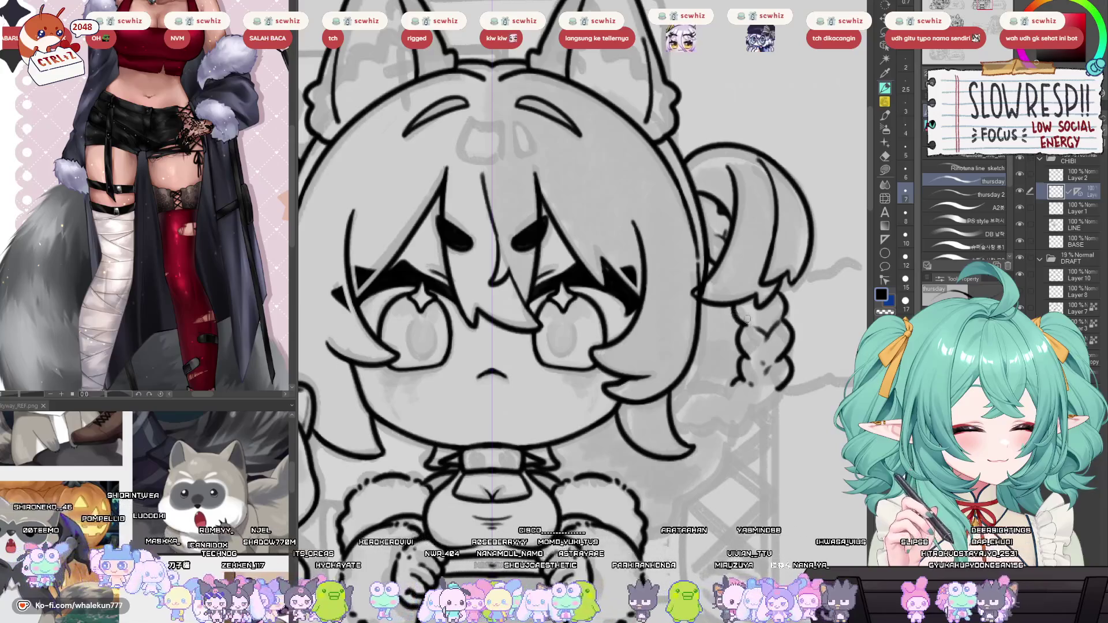
left_click_drag(746, 320, 748, 352)
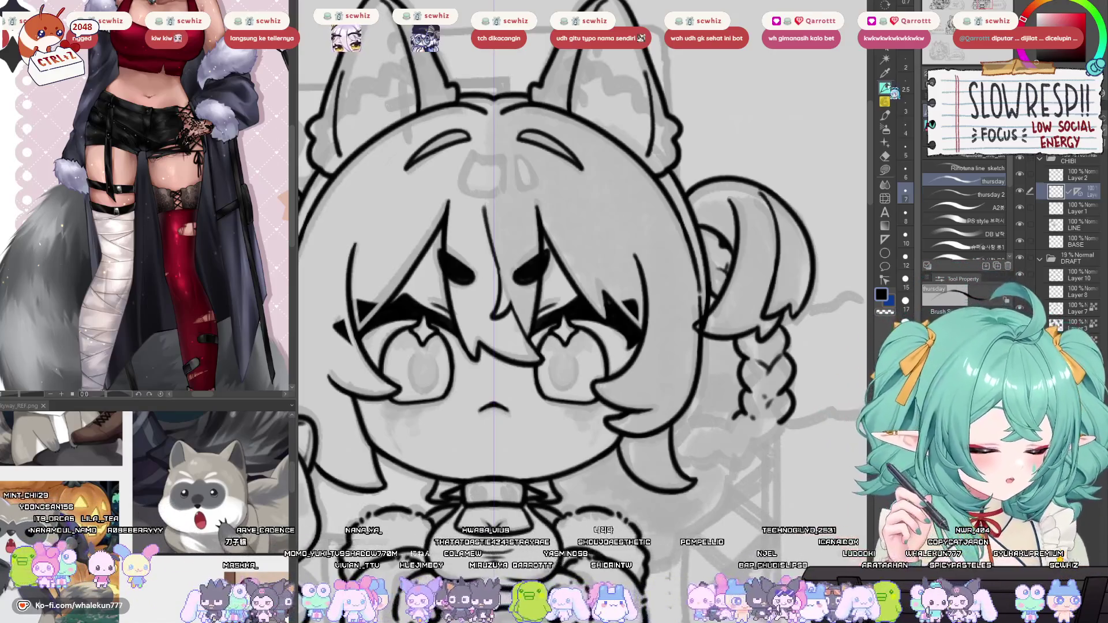
left_click_drag(733, 418, 710, 385)
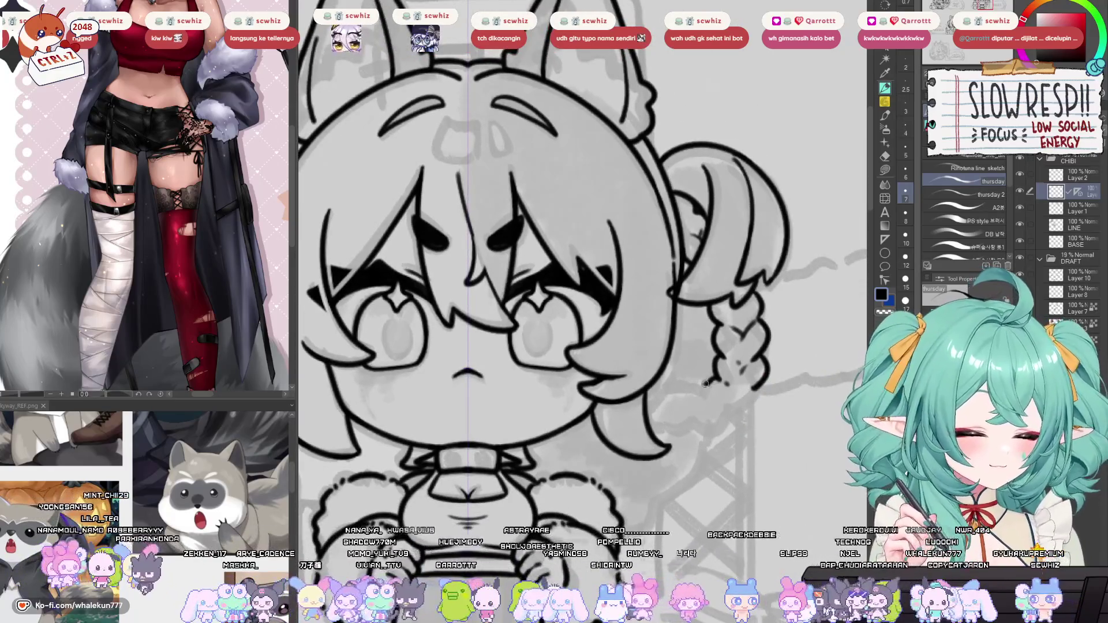
mouse_move(711, 382)
left_mouse_down()
mouse_move(714, 413)
mouse_move(759, 402)
mouse_move(731, 413)
mouse_move(732, 428)
mouse_move(702, 430)
mouse_move(671, 405)
left_mouse_up()
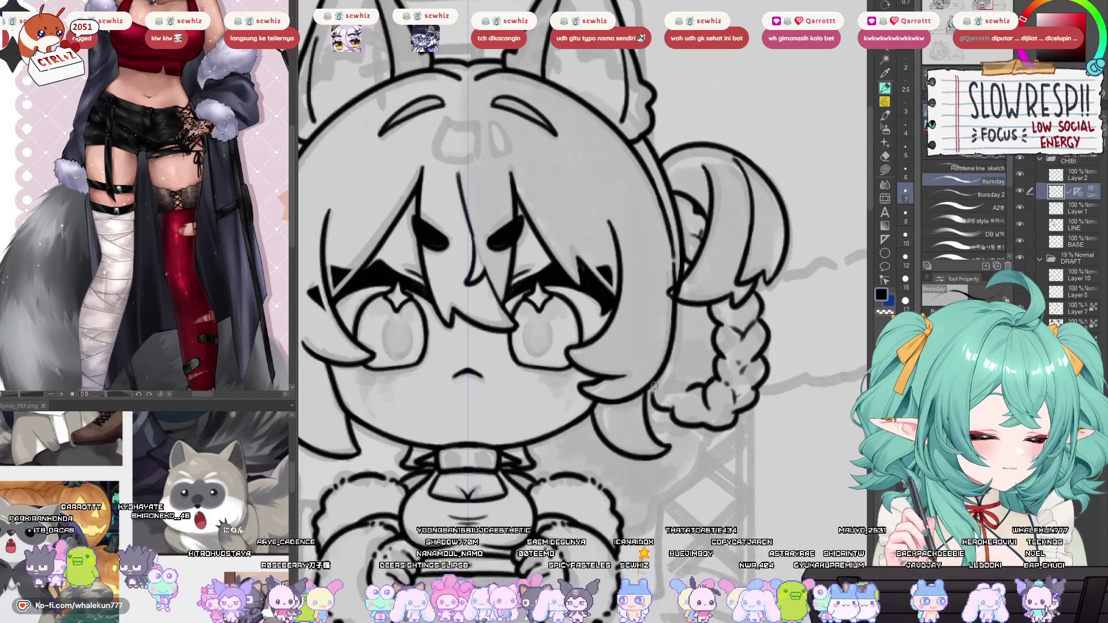
left_click_drag(655, 397, 672, 417)
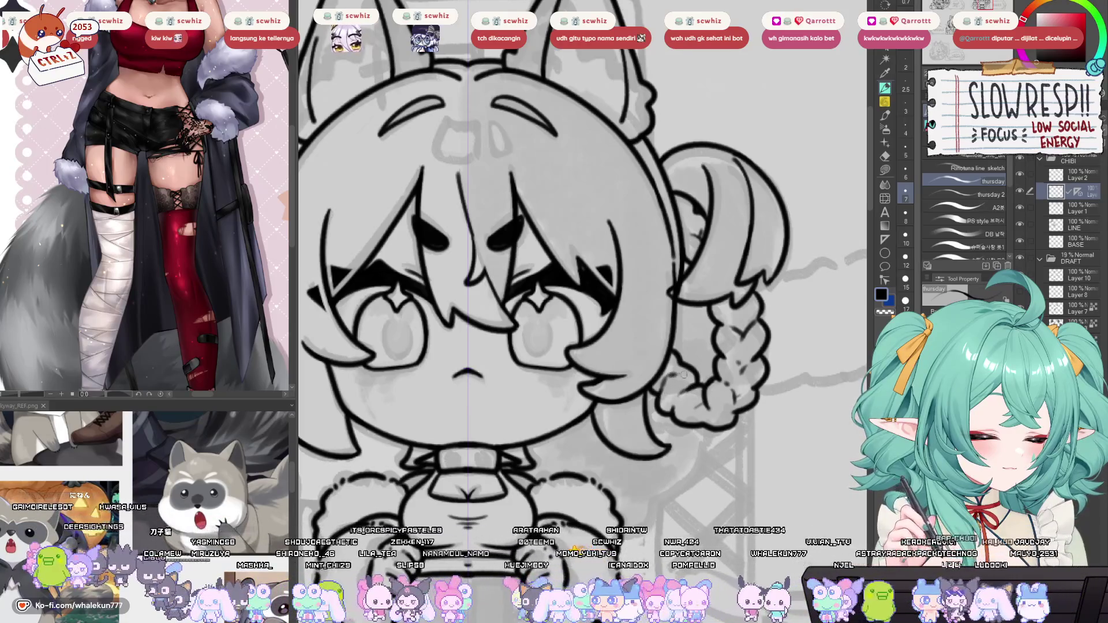
key("ctrl+0")
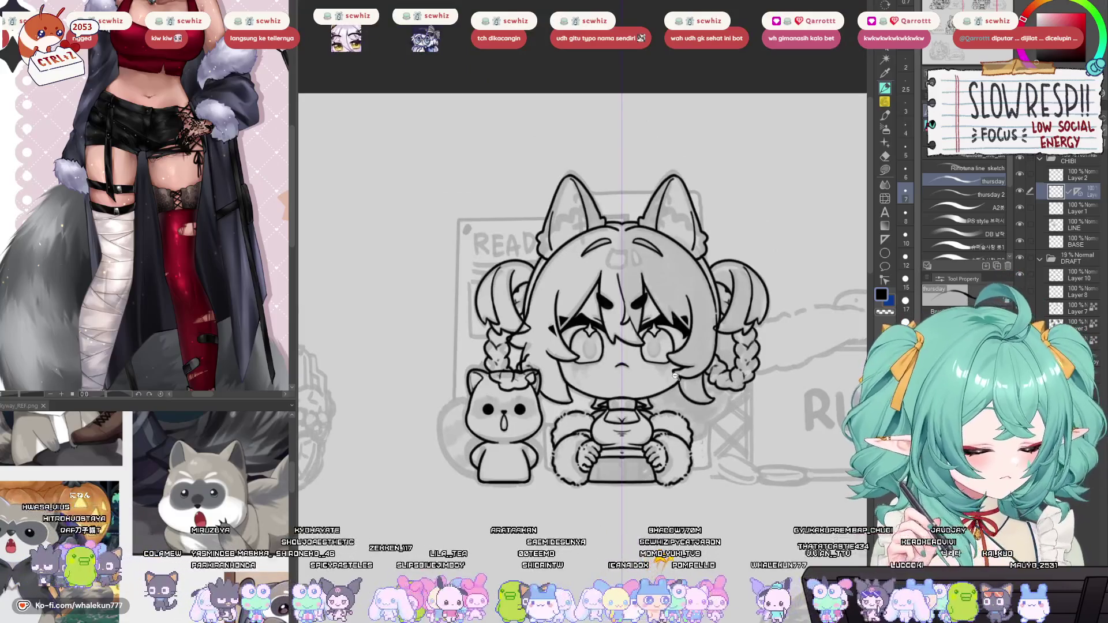
Erase the leftover sketch lines on the raccoon's head and right ear with a size-12 eraser.
scroll(667, 394, "up", 2)
left_click_drag(667, 395, 673, 435)
key("e")
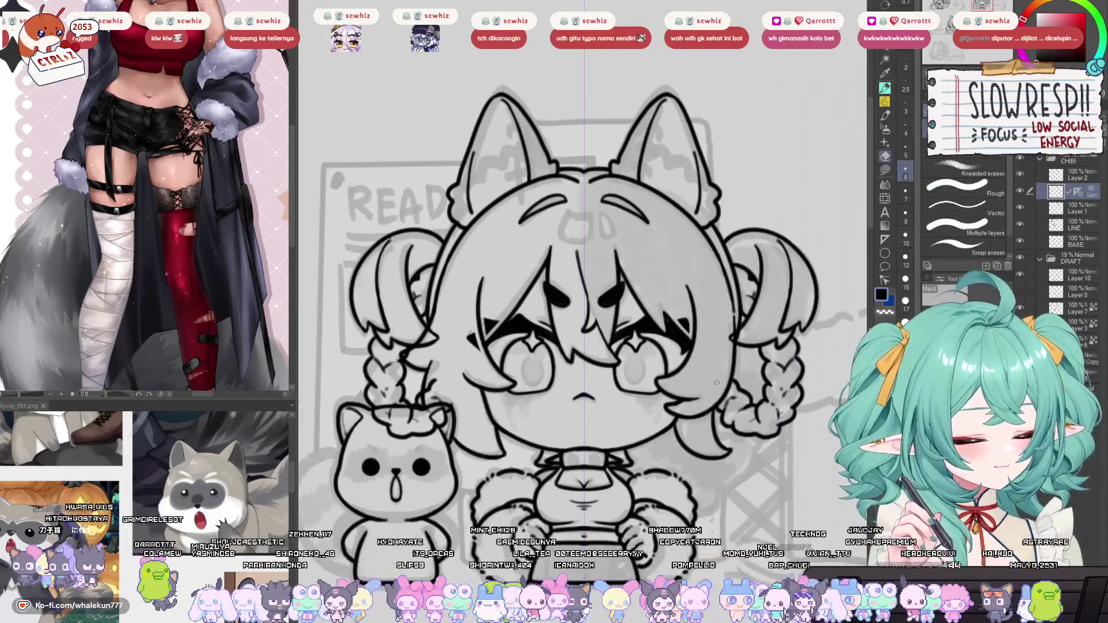
key("bracketright")
key("bracketright")
key("bracketright")
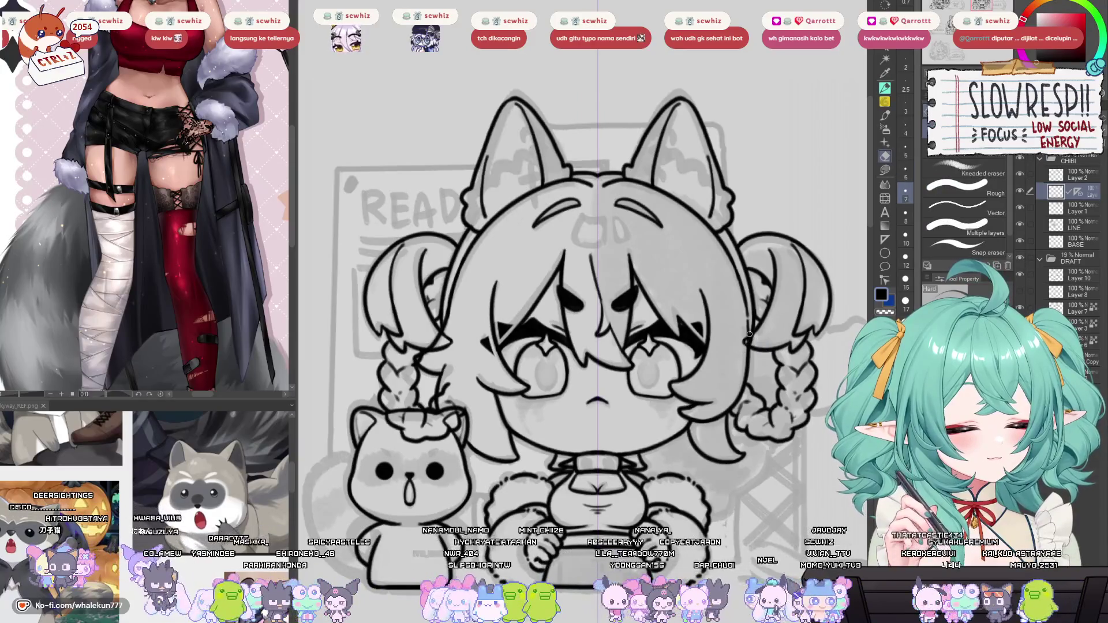
left_click_drag(438, 359, 519, 365)
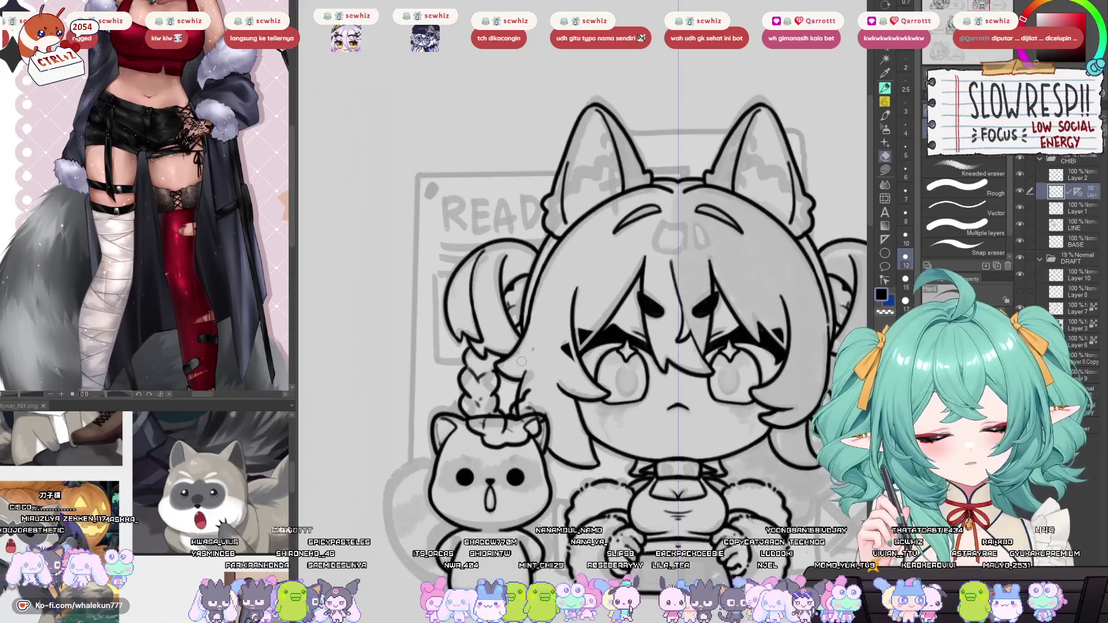
key("bracketright")
mouse_move(469, 427)
left_mouse_down()
mouse_move(502, 425)
mouse_move(483, 428)
mouse_move(490, 456)
left_mouse_up()
mouse_move(516, 430)
left_mouse_down()
mouse_move(524, 411)
mouse_move(545, 414)
left_mouse_up()
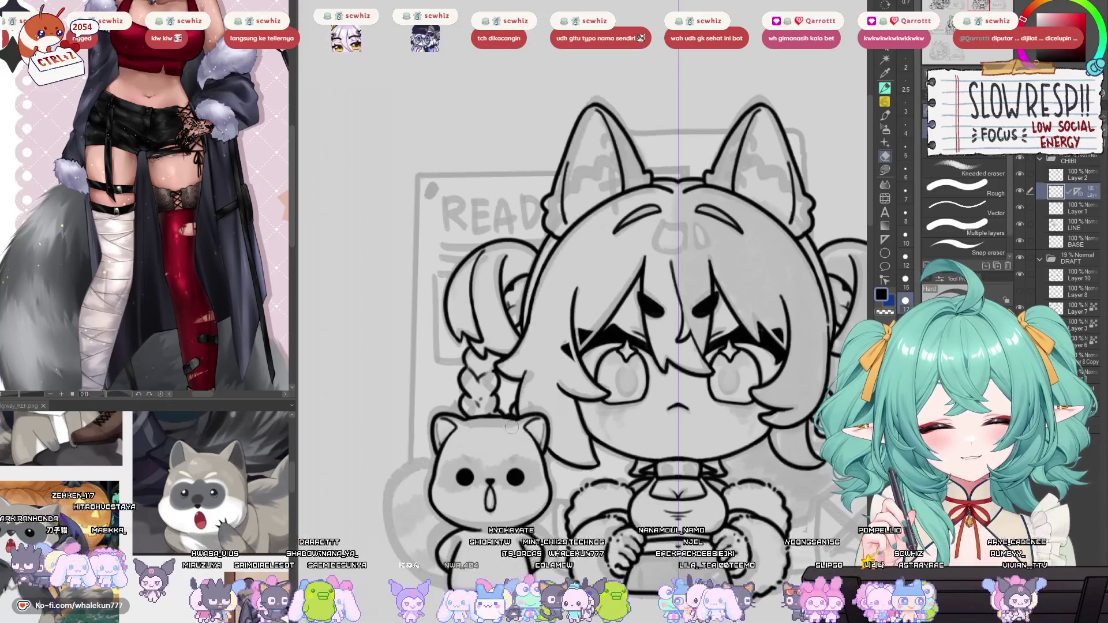
key("ctrl+minus")
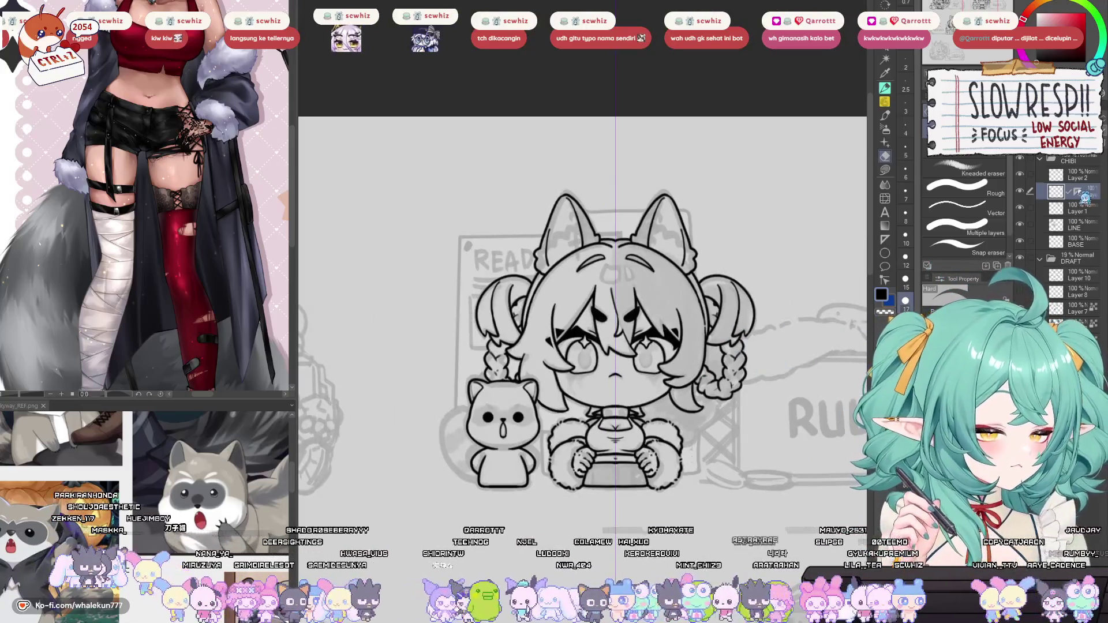
left_click_drag(751, 490, 748, 496)
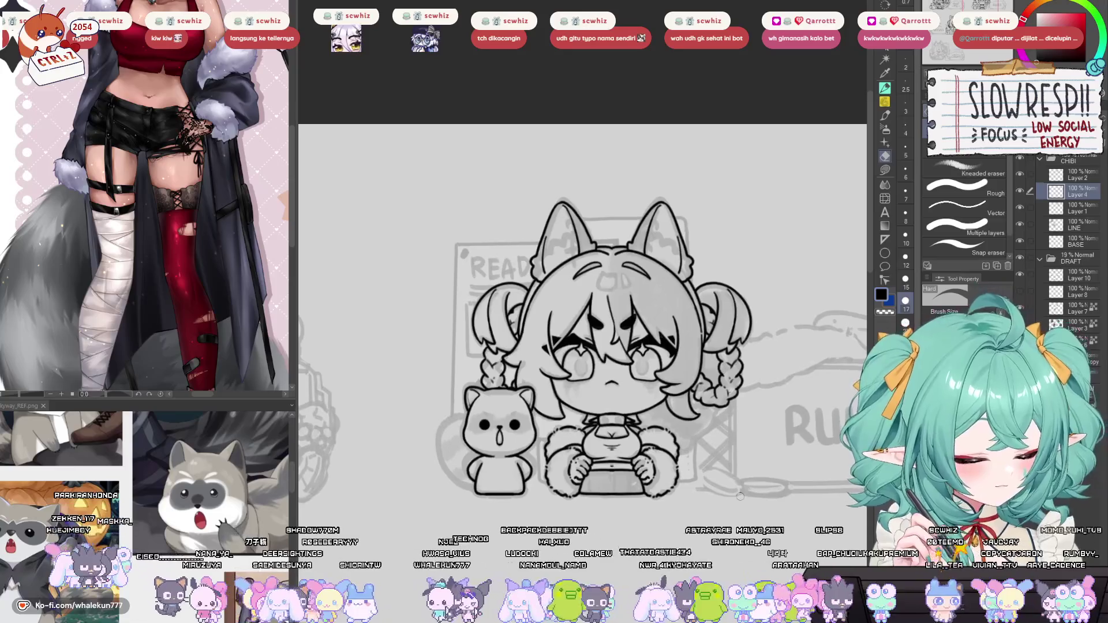
Merge Layer 2's strokes into the line layer and outline the raccoon's tail with the pen.
left_click(885, 87)
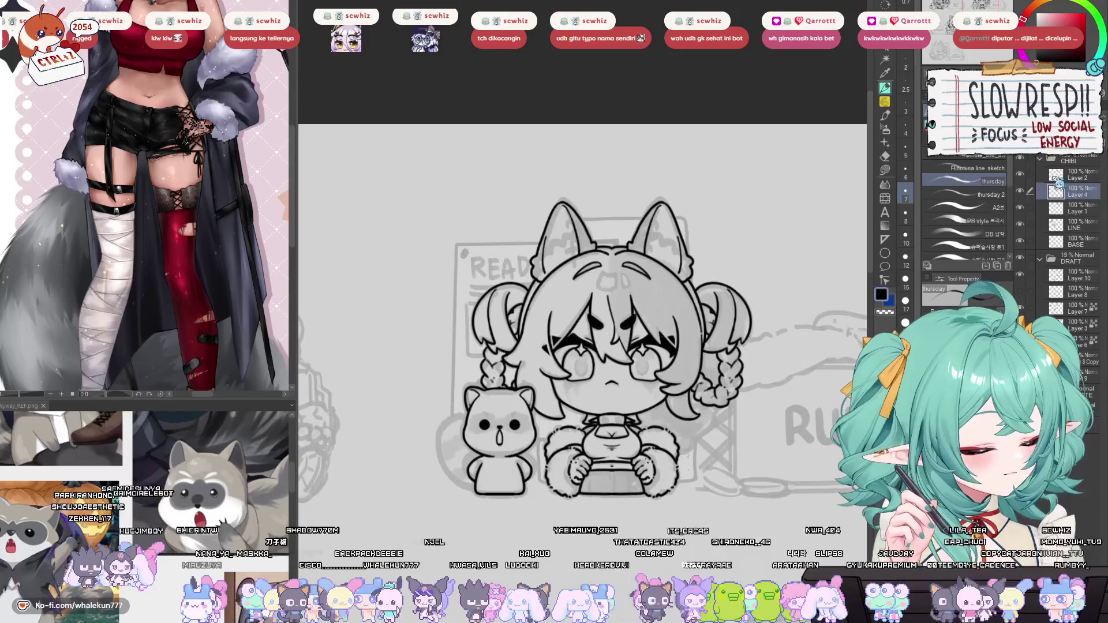
left_click(1064, 176)
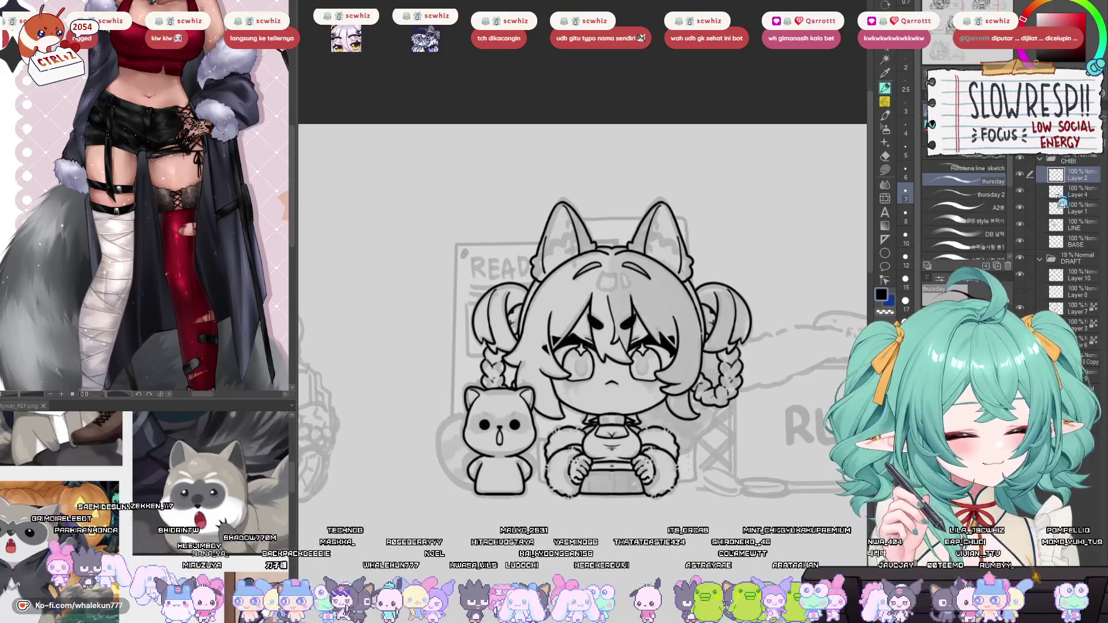
key("ctrl+e")
scroll(707, 339, "up", 3)
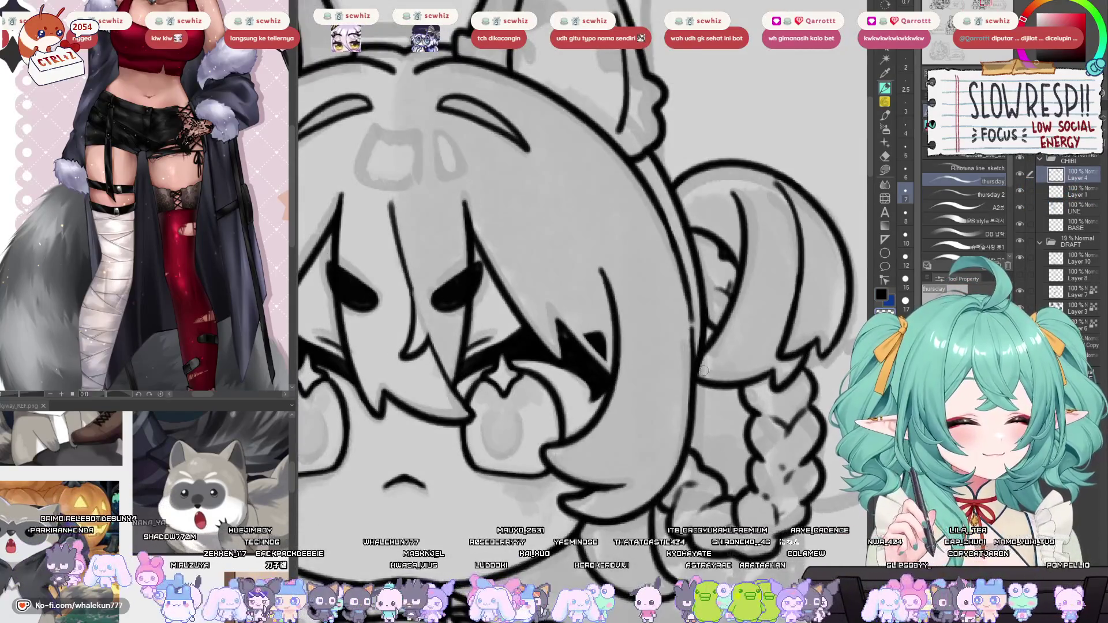
scroll(715, 359, "down", 3)
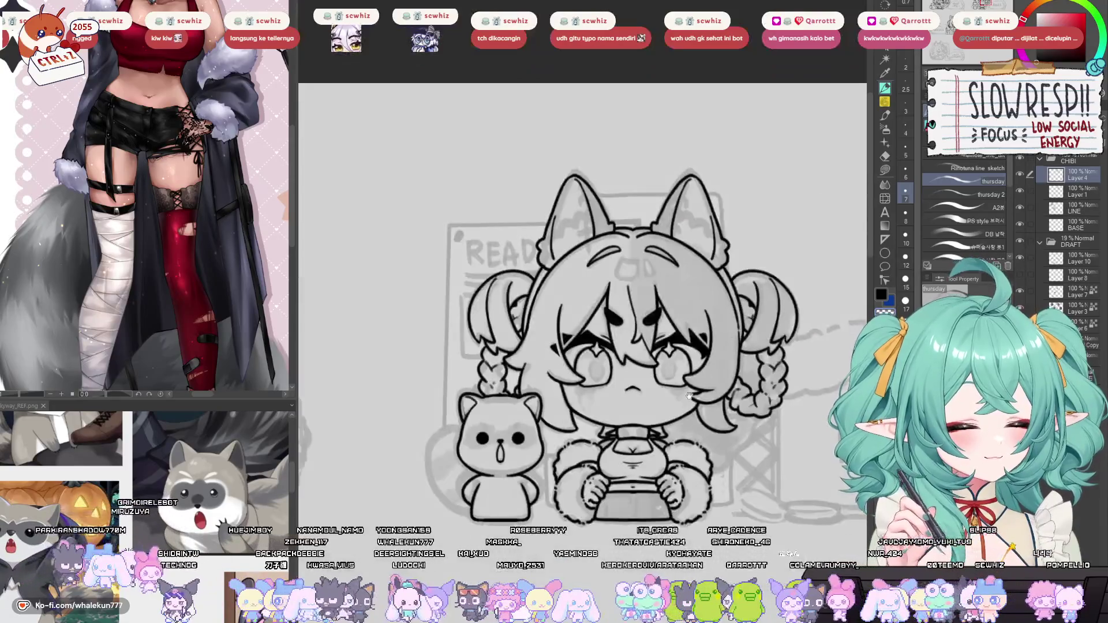
scroll(551, 300, "up", 3)
mouse_move(562, 290)
left_mouse_down()
mouse_move(503, 305)
mouse_move(462, 382)
mouse_move(471, 435)
mouse_move(508, 498)
left_mouse_up()
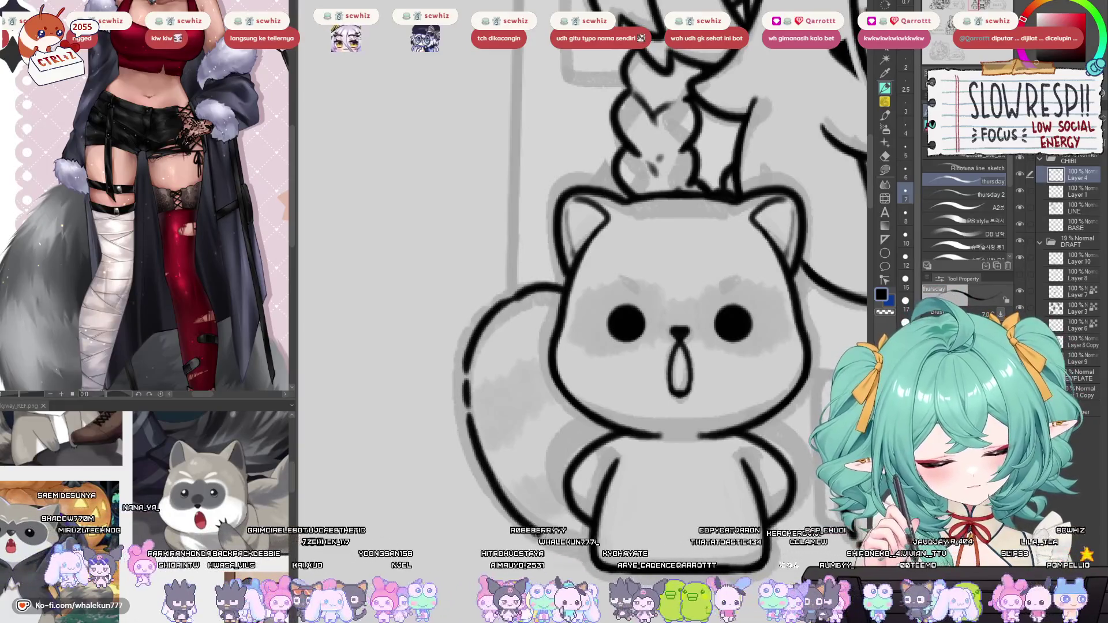
scroll(660, 406, "down", 1)
scroll(660, 406, "up", 2)
scroll(660, 406, "down", 2)
scroll(660, 406, "up", 2)
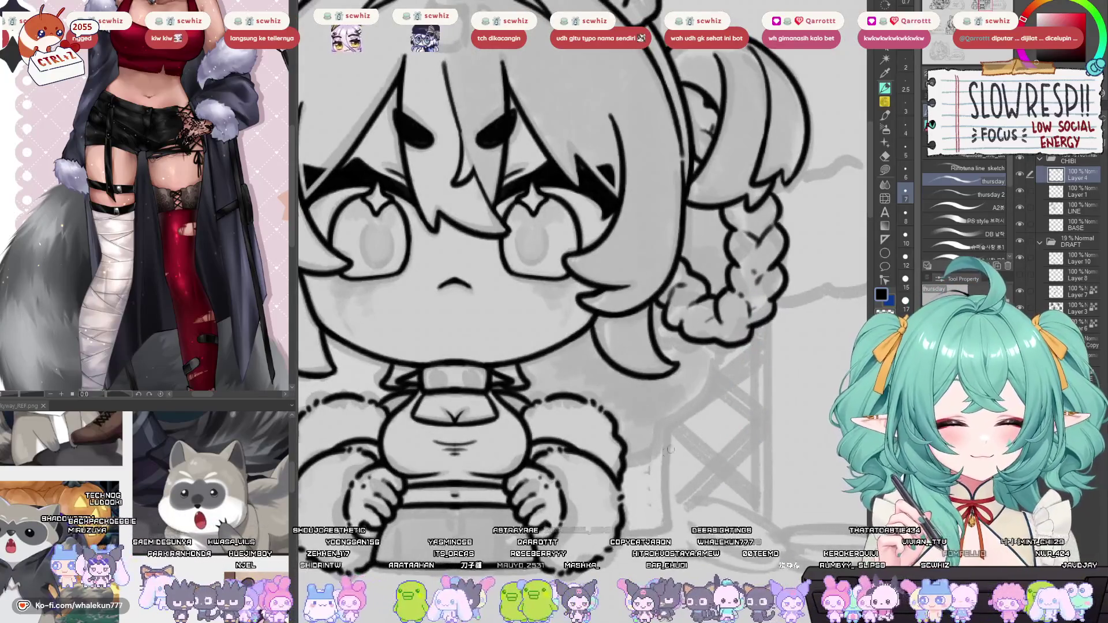
scroll(726, 397, "down", 2)
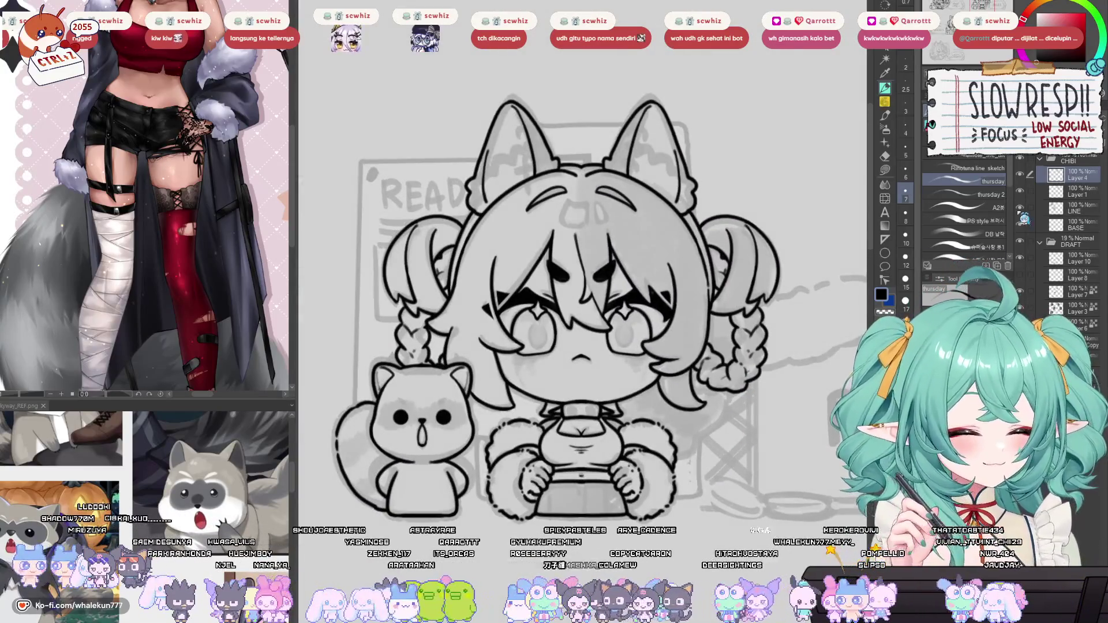
On a new layer, extend the tail outline on the right side and erase touch-ups.
key("ctrl+shift+n")
scroll(676, 406, "up", 1)
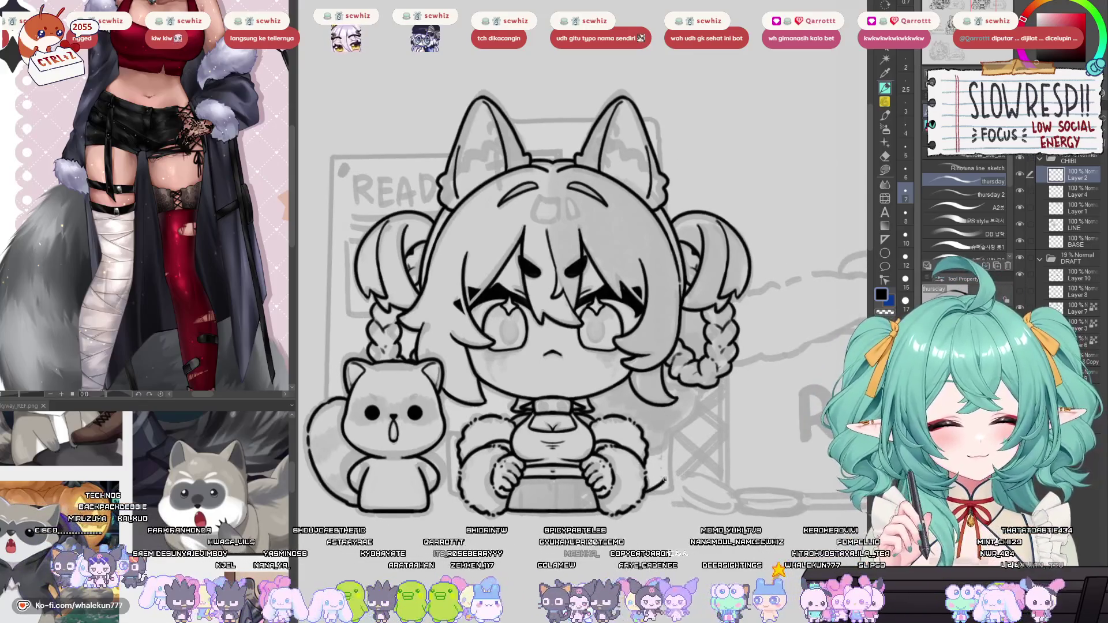
left_click_drag(688, 449, 705, 399)
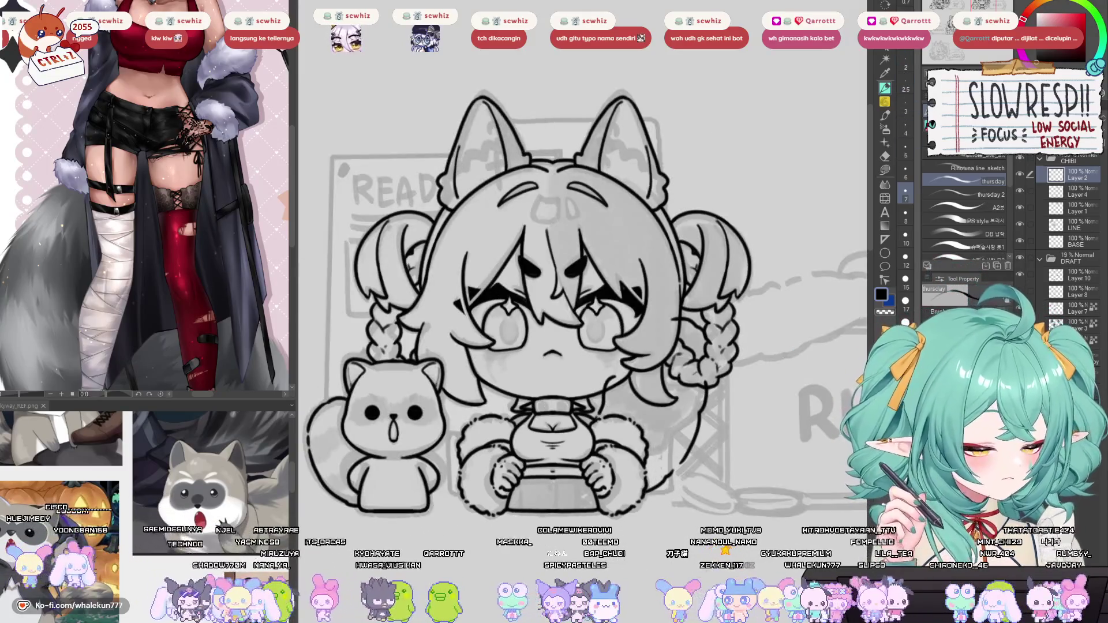
key("e")
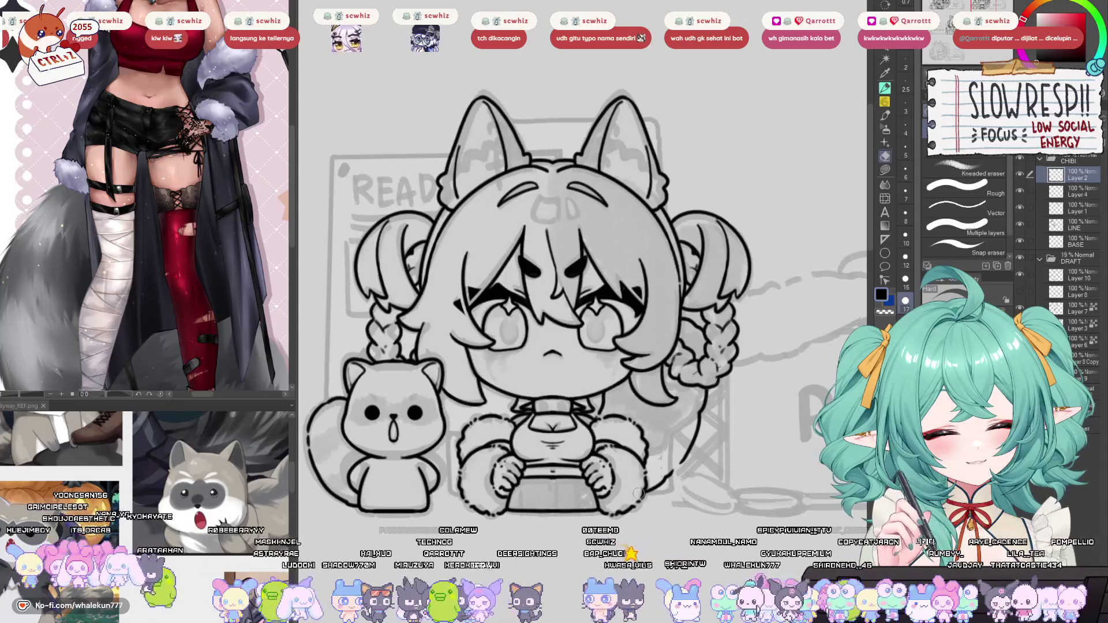
left_click_drag(665, 454, 681, 420)
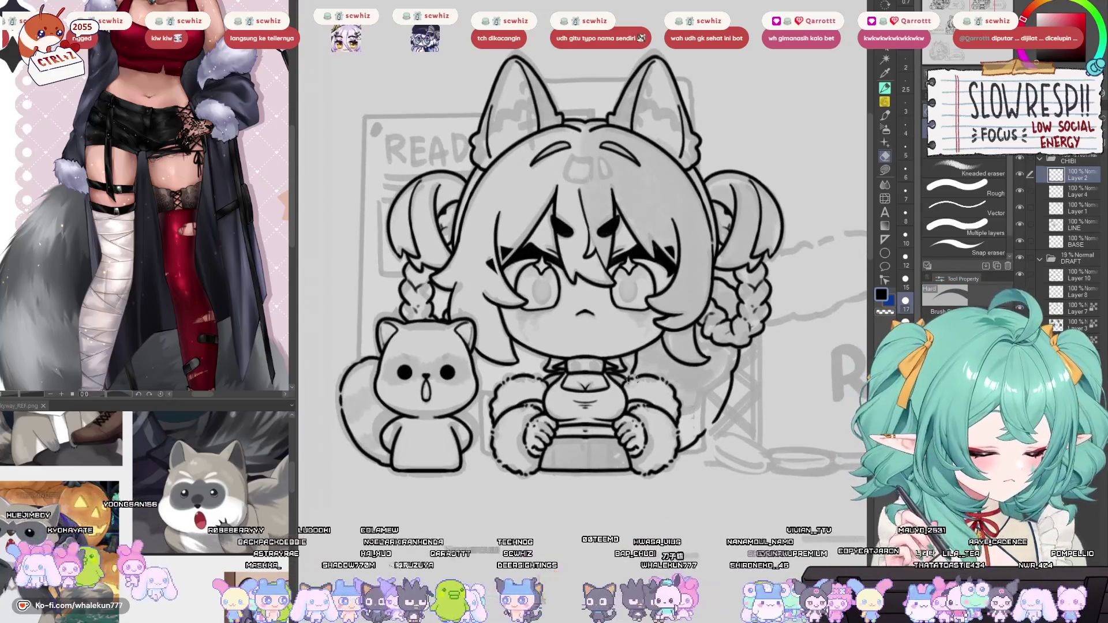
key("p")
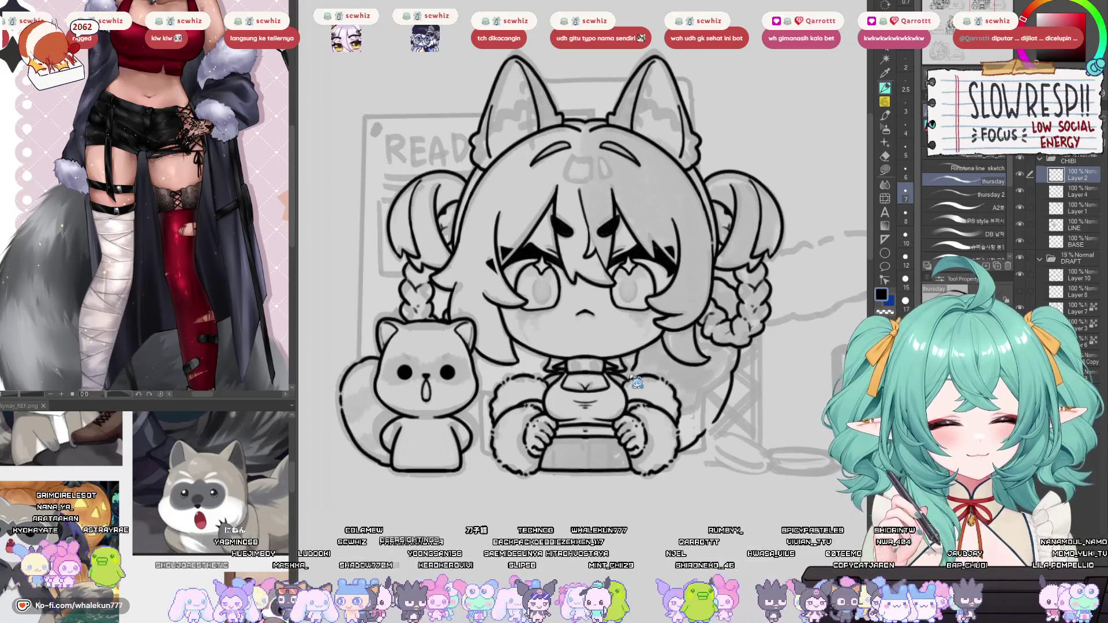
left_click_drag(679, 365, 670, 379)
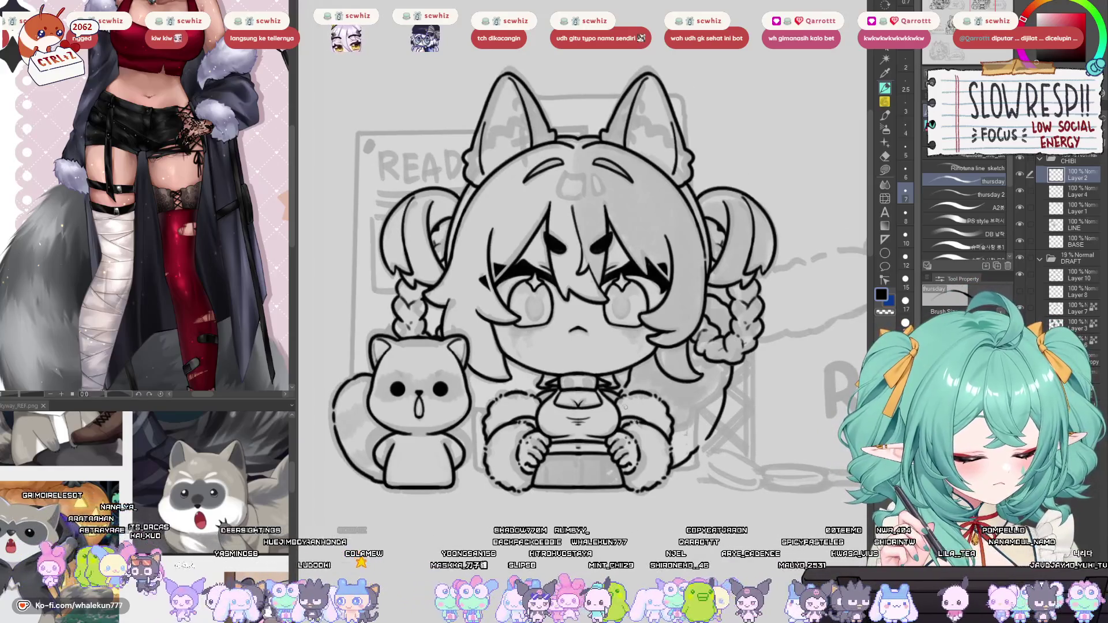
scroll(627, 407, "down", 3)
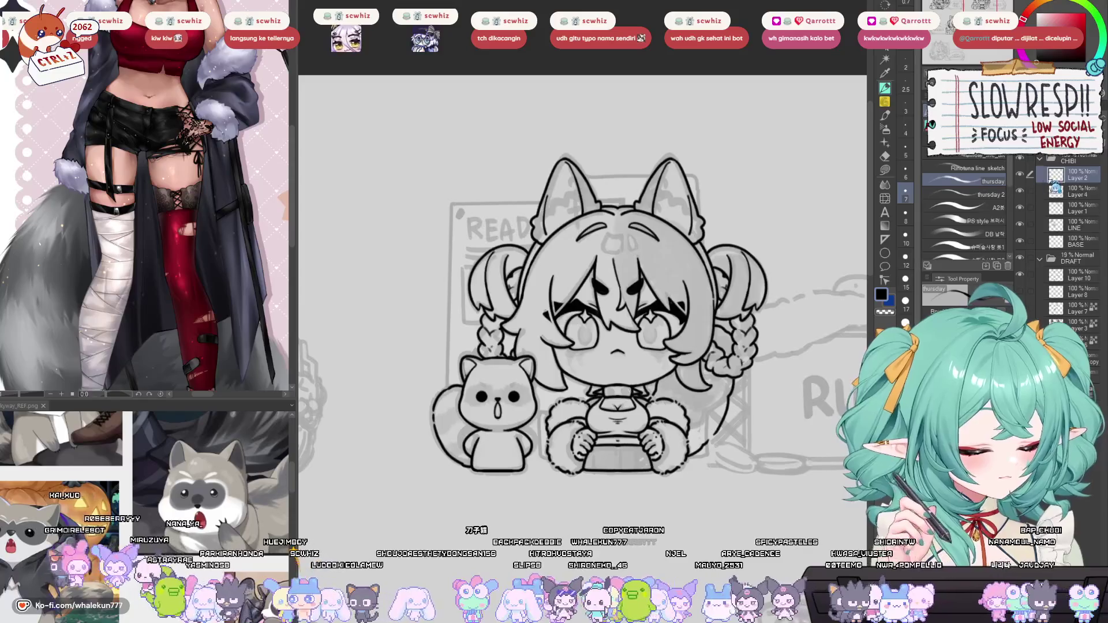
Merge the new tail line work down into Layer 1.
key("ctrl+Delete")
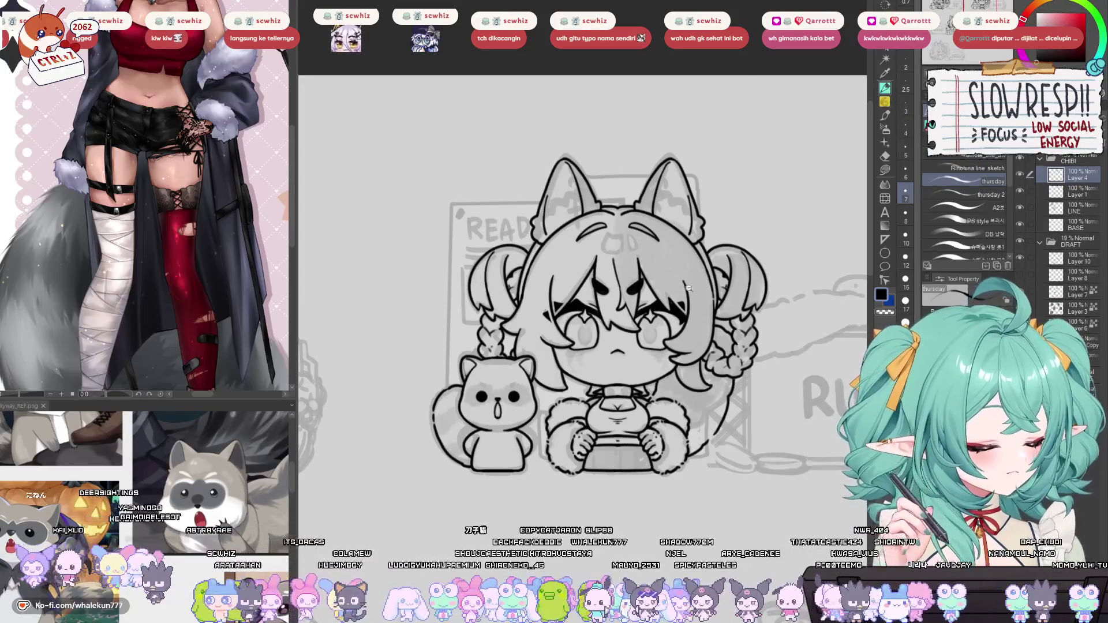
scroll(721, 431, "up", 2)
scroll(721, 431, "down", 2)
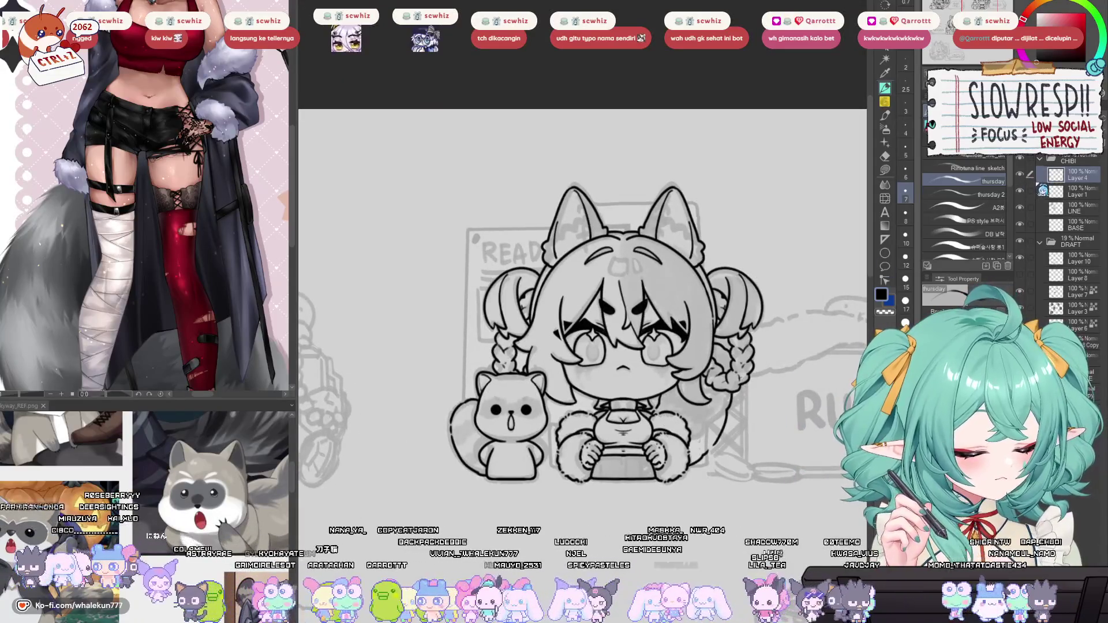
key("ctrl+Delete")
scroll(557, 376, "up", 4)
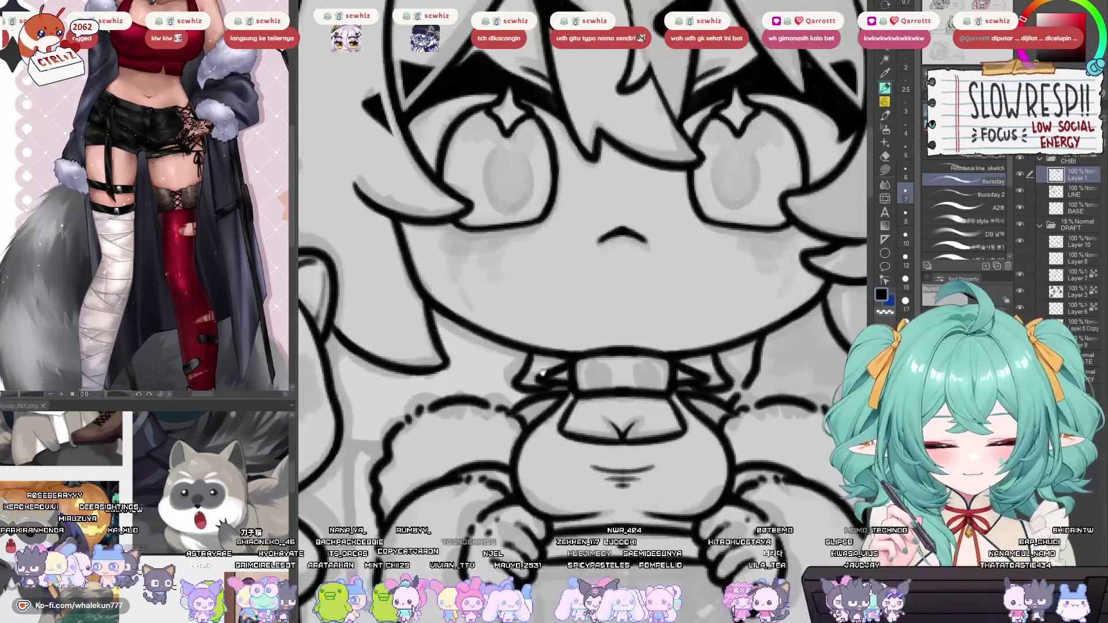
On a new layer, ink the collar's bell ring and strap bands, undoing stray strokes.
left_click_drag(128, 106, 128, 250)
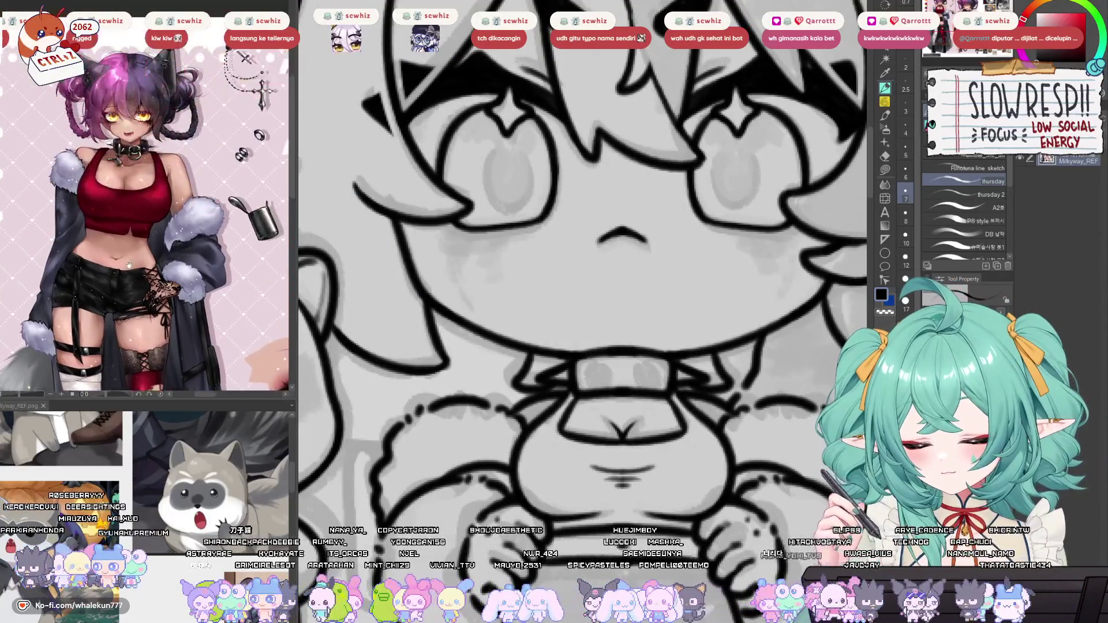
scroll(128, 250, "up", 5)
scroll(654, 413, "up", 1)
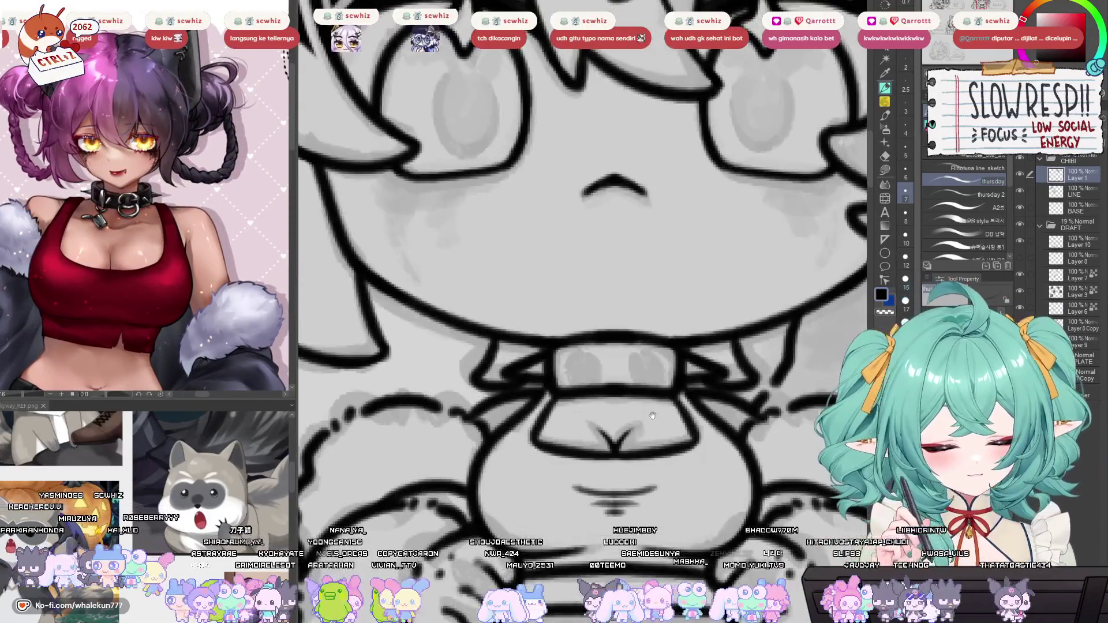
key("ctrl+shift+n")
mouse_move(661, 329)
left_mouse_down()
mouse_move(637, 313)
mouse_move(611, 366)
mouse_move(670, 370)
mouse_move(617, 354)
mouse_move(655, 363)
mouse_move(676, 337)
left_mouse_up()
mouse_move(572, 327)
left_mouse_down()
mouse_move(570, 381)
mouse_move(587, 329)
left_mouse_up()
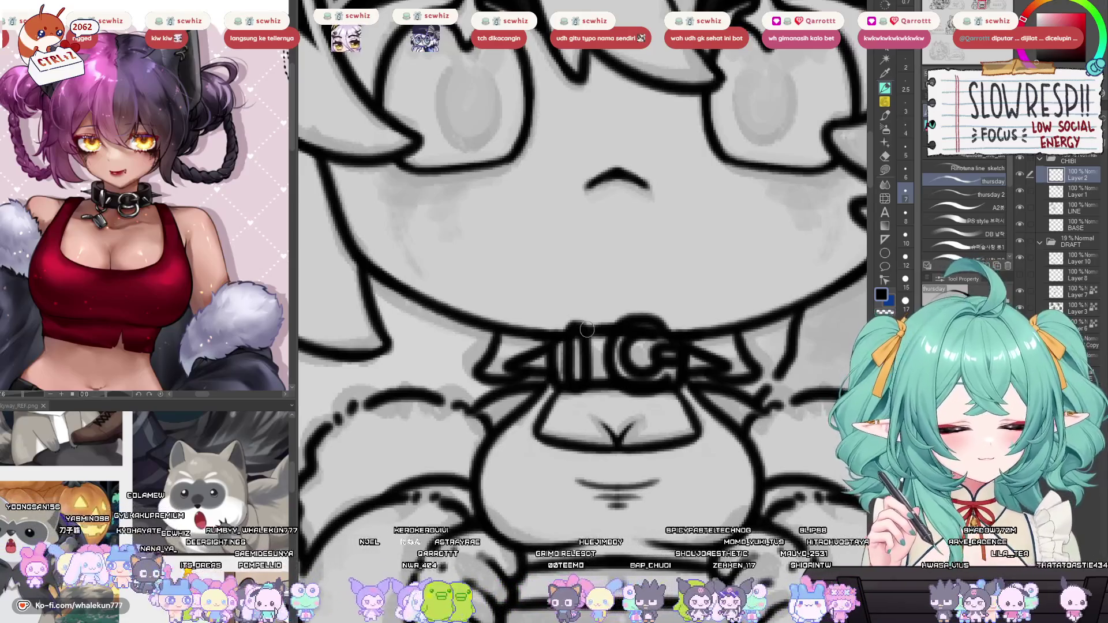
mouse_move(629, 382)
left_mouse_down()
mouse_move(621, 438)
mouse_move(691, 400)
mouse_move(636, 388)
mouse_move(641, 441)
mouse_move(670, 382)
mouse_move(644, 398)
mouse_move(668, 402)
mouse_move(658, 381)
left_mouse_up()
key("ctrl+z")
mouse_move(555, 411)
left_mouse_down()
mouse_move(595, 398)
mouse_move(606, 422)
mouse_move(549, 409)
mouse_move(547, 434)
mouse_move(588, 456)
mouse_move(578, 403)
left_mouse_up()
key("ctrl+z")
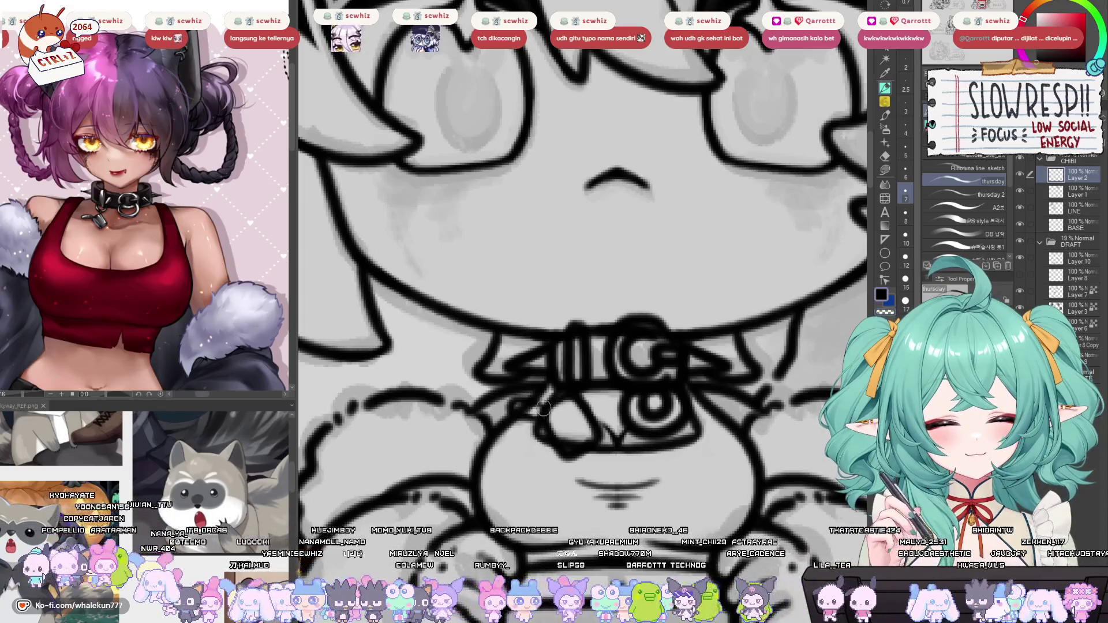
Erase the old lines under the collar on Layer 1 with a smaller eraser, then return to the collar layer.
key("alt+bracketleft")
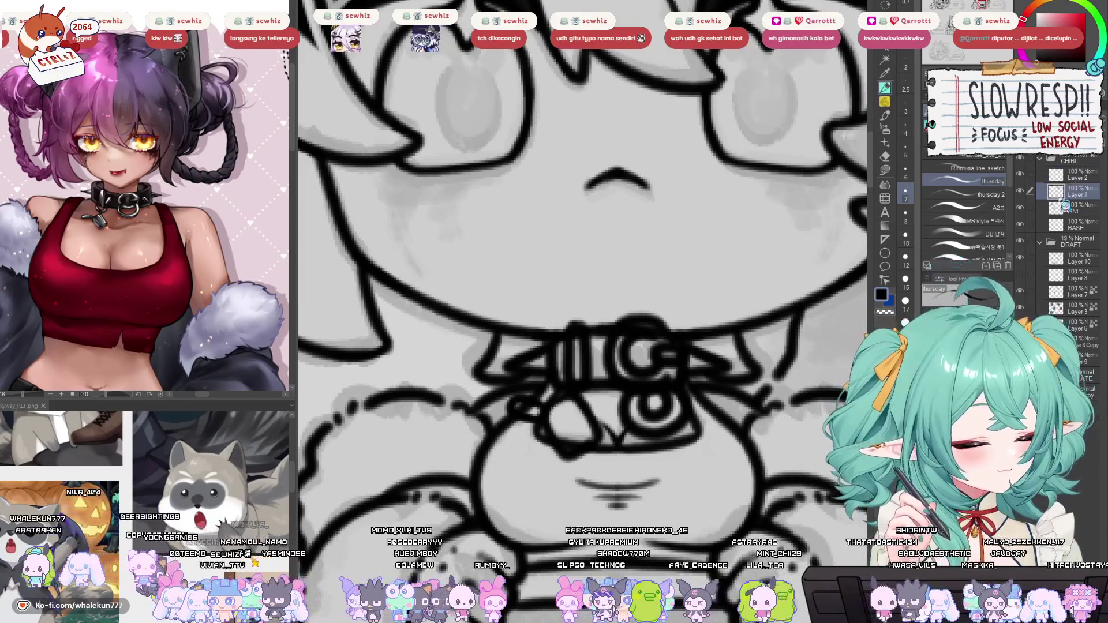
key("e")
key("bracketleft")
mouse_move(519, 409)
left_mouse_down()
mouse_move(571, 442)
mouse_move(583, 427)
left_mouse_up()
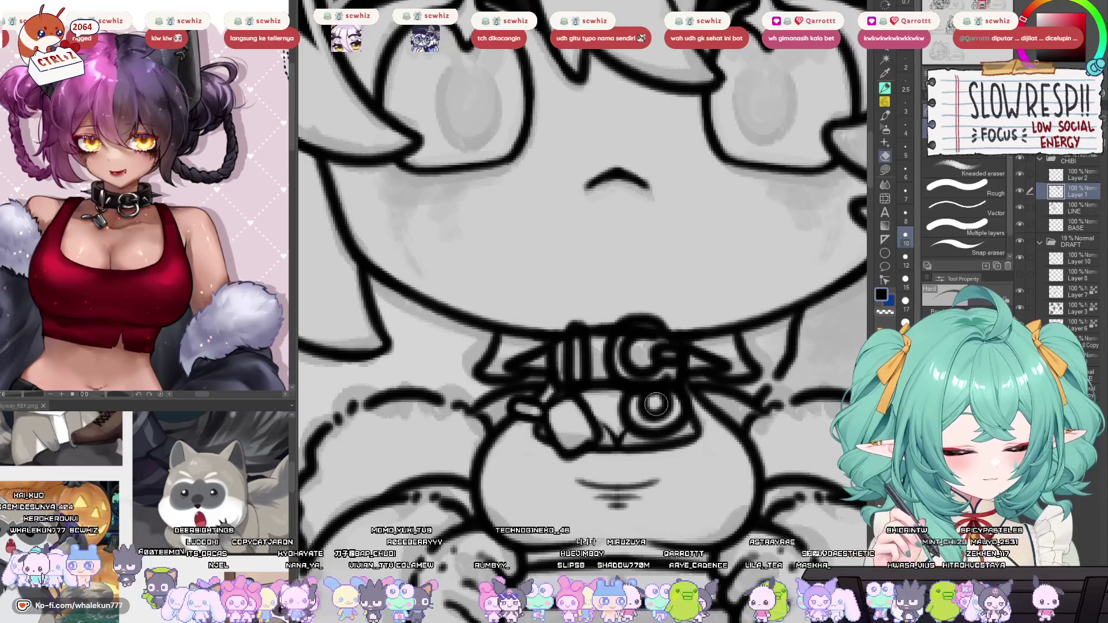
key("bracketleft")
mouse_move(645, 326)
left_mouse_down()
mouse_move(630, 341)
mouse_move(658, 335)
mouse_move(624, 359)
mouse_move(666, 372)
mouse_move(669, 355)
mouse_move(663, 344)
mouse_move(668, 361)
mouse_move(639, 391)
left_mouse_up()
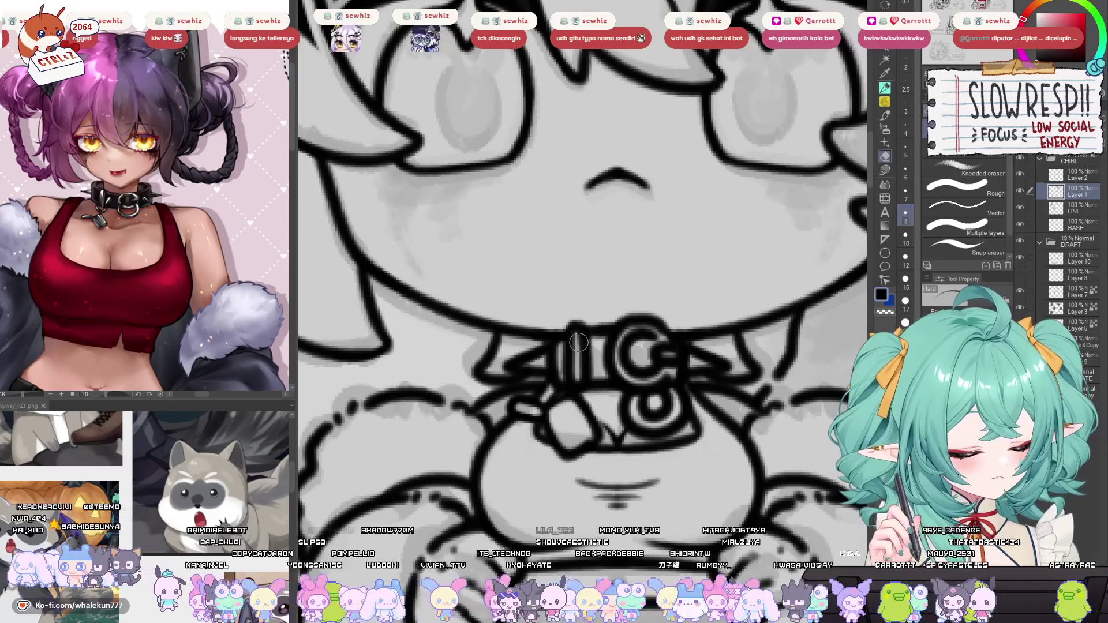
key("p")
key("alt+bracketright")
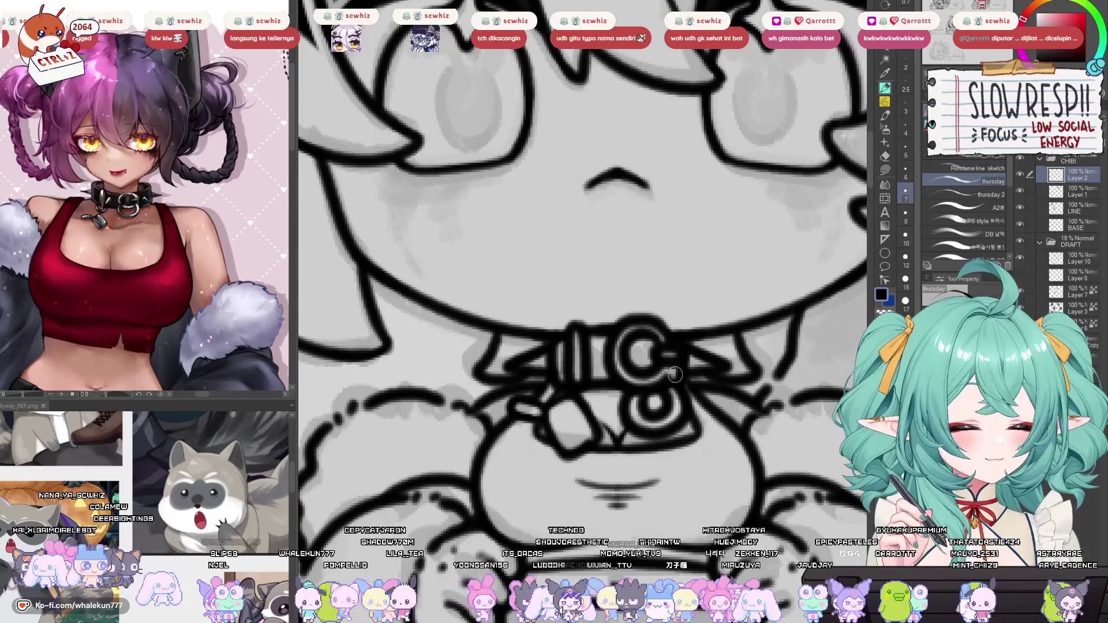
scroll(678, 378, "down", 3)
scroll(687, 386, "up", 1)
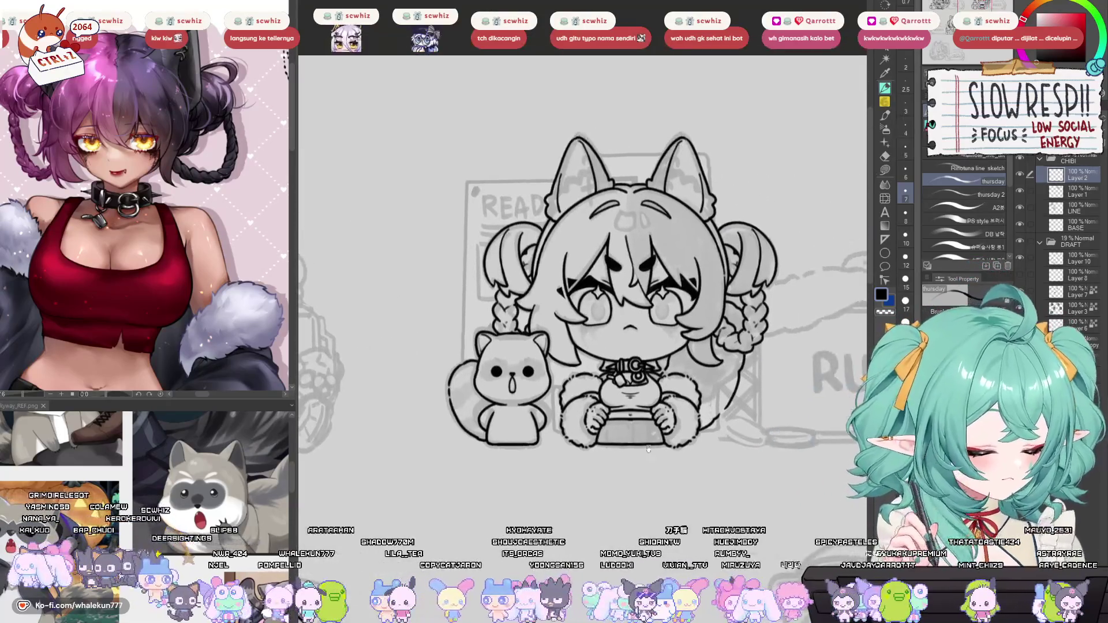
Merge the collar layer down into the line art.
key("ctrl+e")
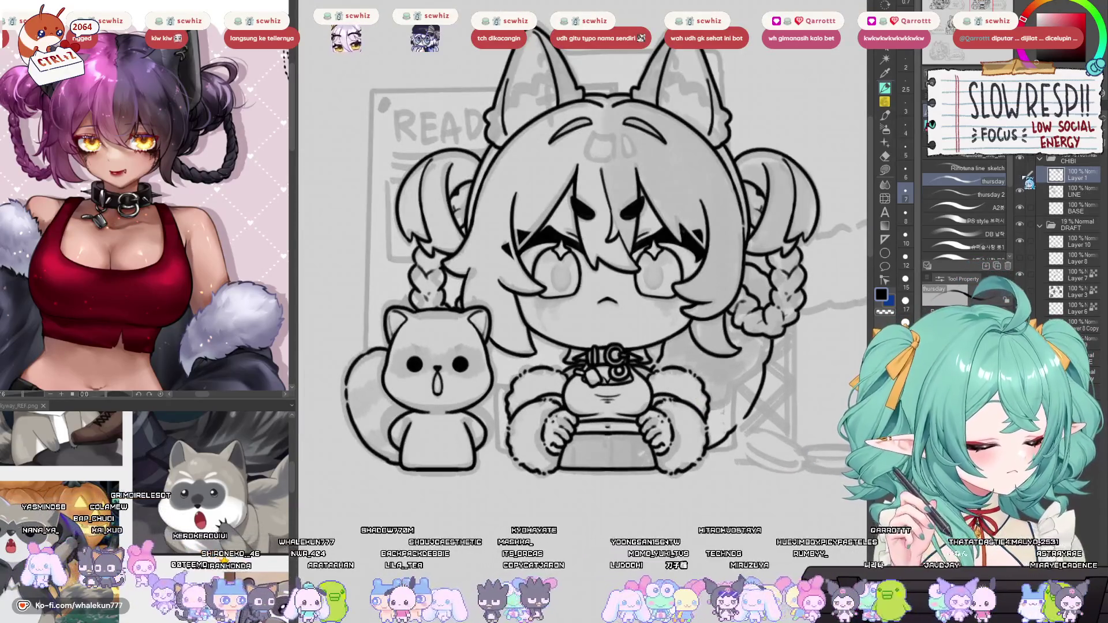
scroll(716, 430, "down", 2)
scroll(716, 430, "up", 5)
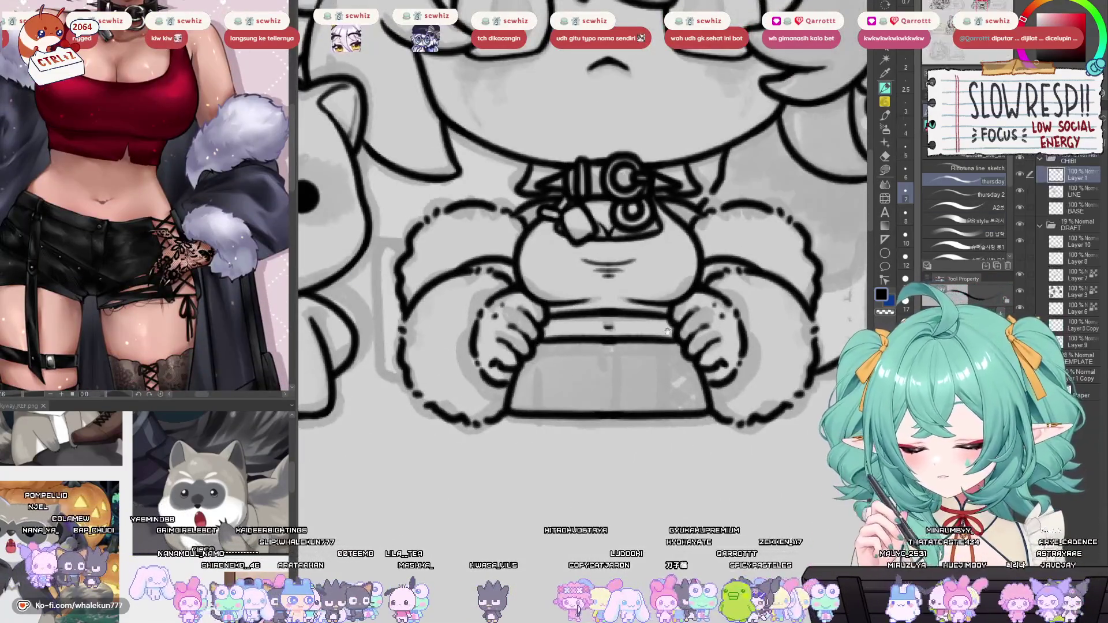
scroll(658, 367, "up", 1)
Ink a button, seam and diagonal line on the box's right side, plus cross-hatching at its lower-right corner.
mouse_move(598, 353)
left_mouse_down()
mouse_move(619, 369)
mouse_move(616, 411)
left_mouse_up()
mouse_move(504, 371)
left_mouse_down()
mouse_move(667, 371)
mouse_move(681, 430)
left_mouse_up()
key("ctrl+z")
left_click_drag(664, 332, 682, 422)
key("ctrl+z")
left_click_drag(662, 332, 681, 421)
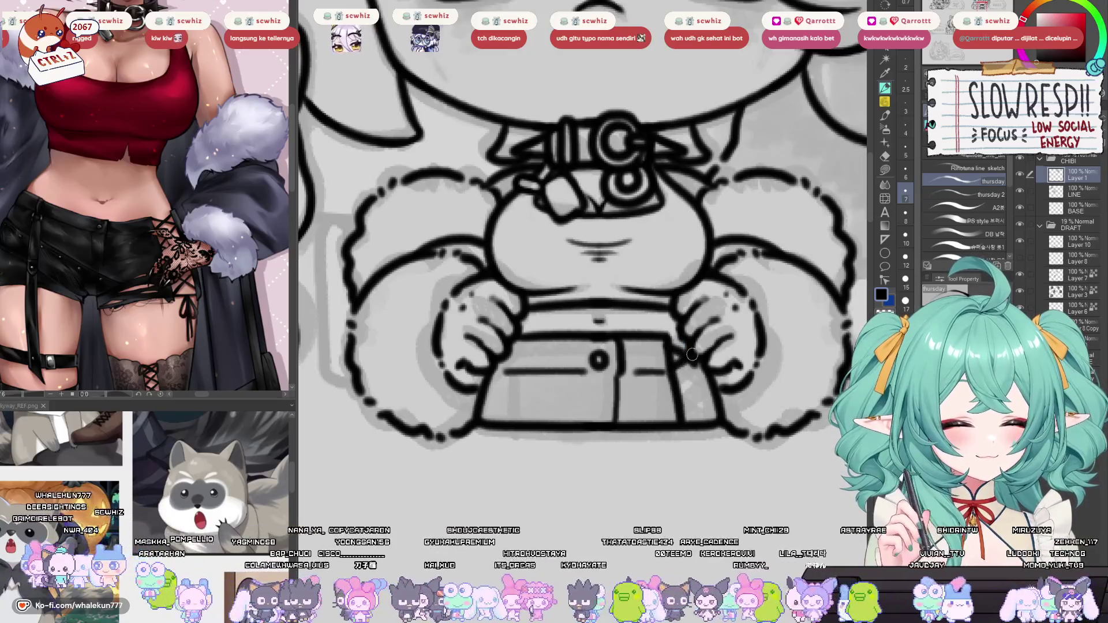
mouse_move(683, 356)
left_mouse_down()
mouse_move(679, 401)
mouse_move(707, 374)
mouse_move(715, 404)
mouse_move(687, 427)
mouse_move(715, 402)
left_mouse_up()
left_click_drag(626, 384, 653, 367)
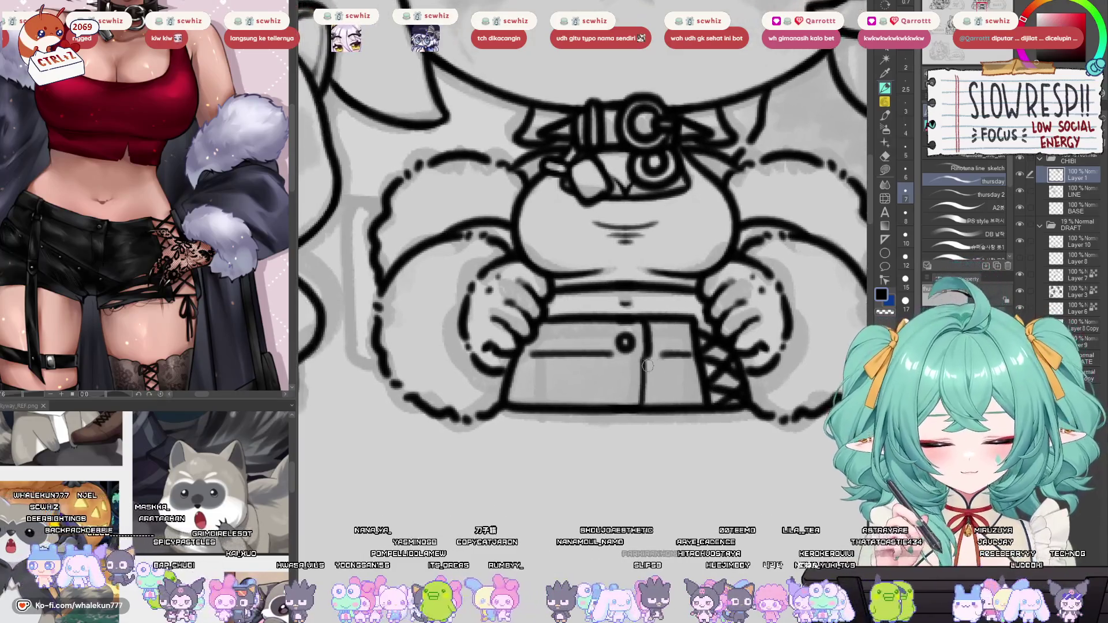
Hatch the box's lower-left corner and draw a diagonal band across its lower part.
mouse_move(561, 321)
left_mouse_down()
mouse_move(558, 350)
mouse_move(571, 347)
mouse_move(554, 363)
mouse_move(572, 349)
mouse_move(544, 369)
left_mouse_up()
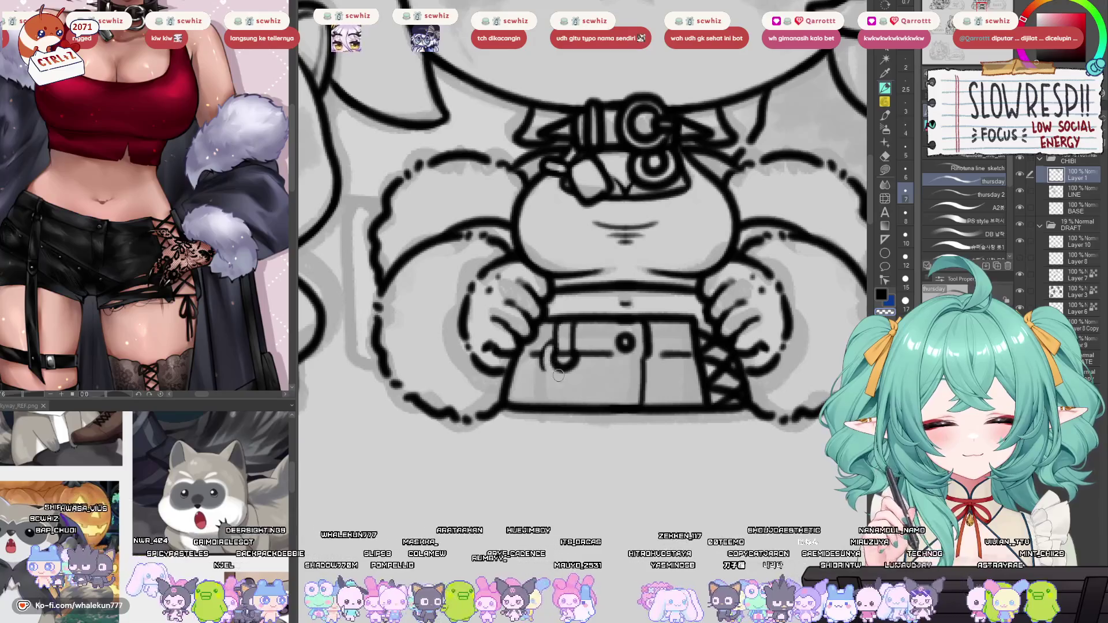
mouse_move(545, 345)
left_mouse_down()
mouse_move(553, 375)
mouse_move(573, 384)
mouse_move(540, 369)
mouse_move(571, 383)
mouse_move(580, 344)
left_mouse_up()
key("ctrl+z")
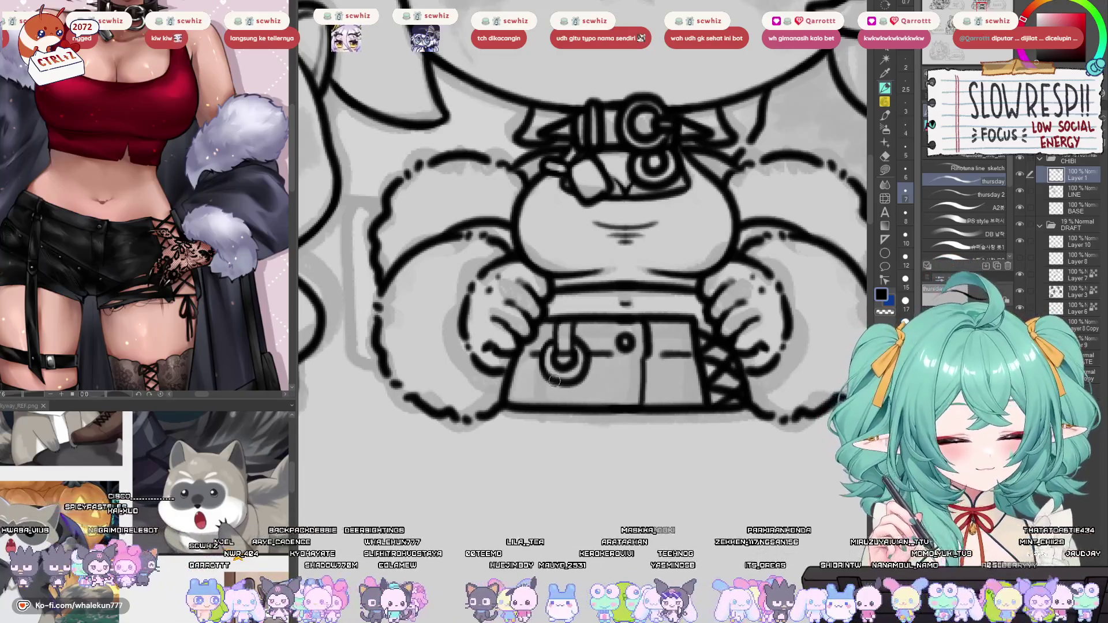
left_click_drag(554, 381, 547, 398)
left_click_drag(623, 362, 619, 352)
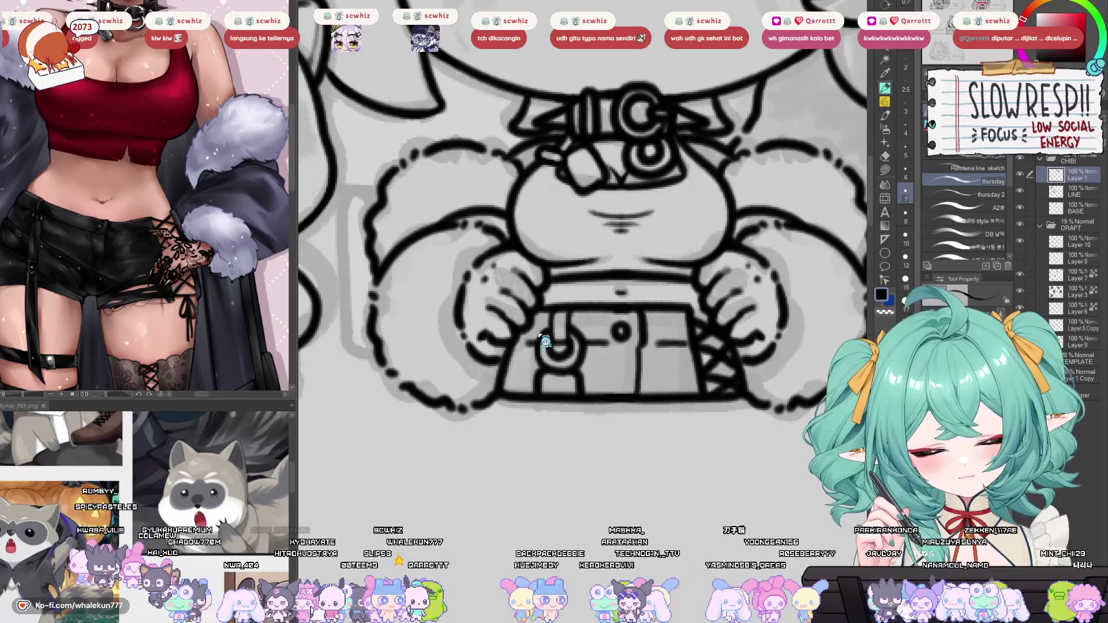
mouse_move(513, 353)
left_mouse_down()
mouse_move(542, 369)
mouse_move(539, 400)
left_mouse_up()
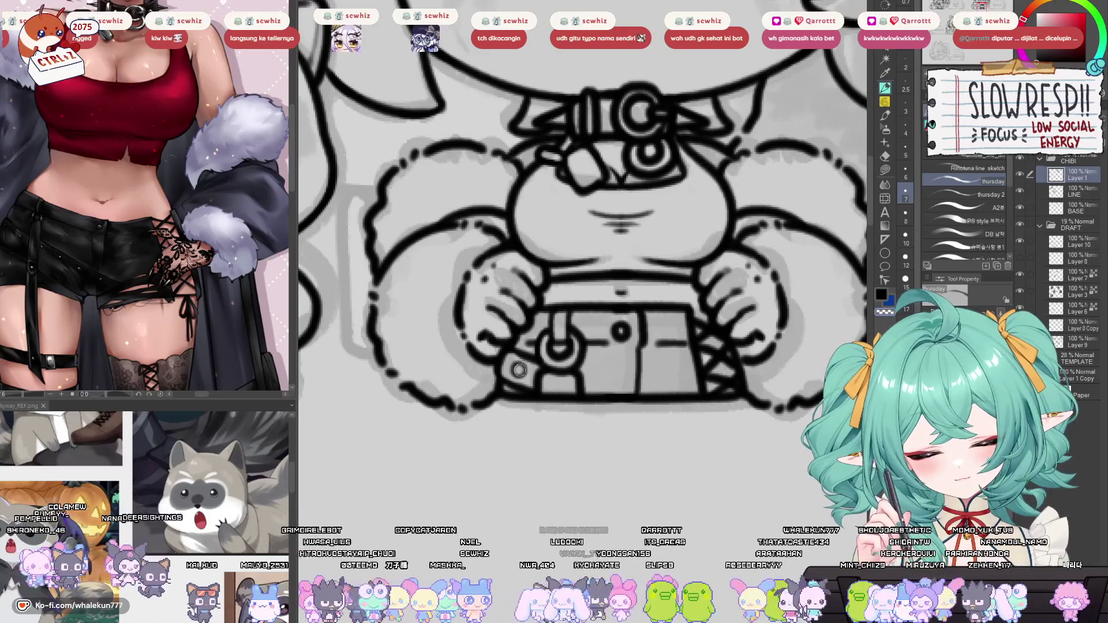
mouse_move(584, 374)
left_mouse_down()
mouse_move(630, 392)
mouse_move(607, 391)
left_mouse_up()
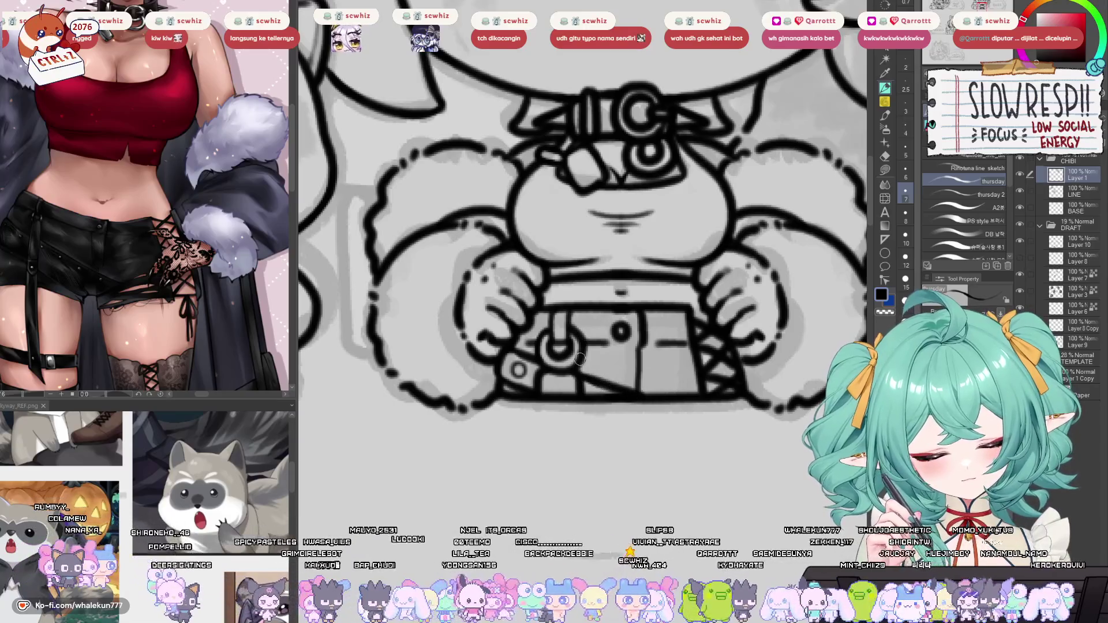
Shrink the brush, toggle eraser and pen, then make the brush slightly larger.
key("bracketleft")
key("bracketleft")
key("bracketleft")
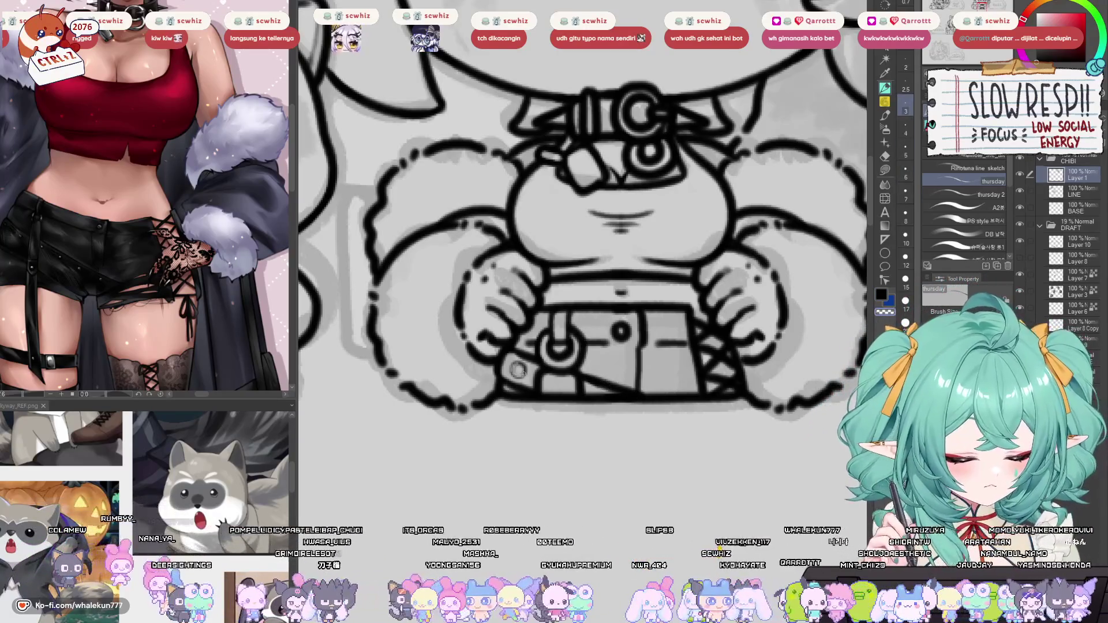
key("e")
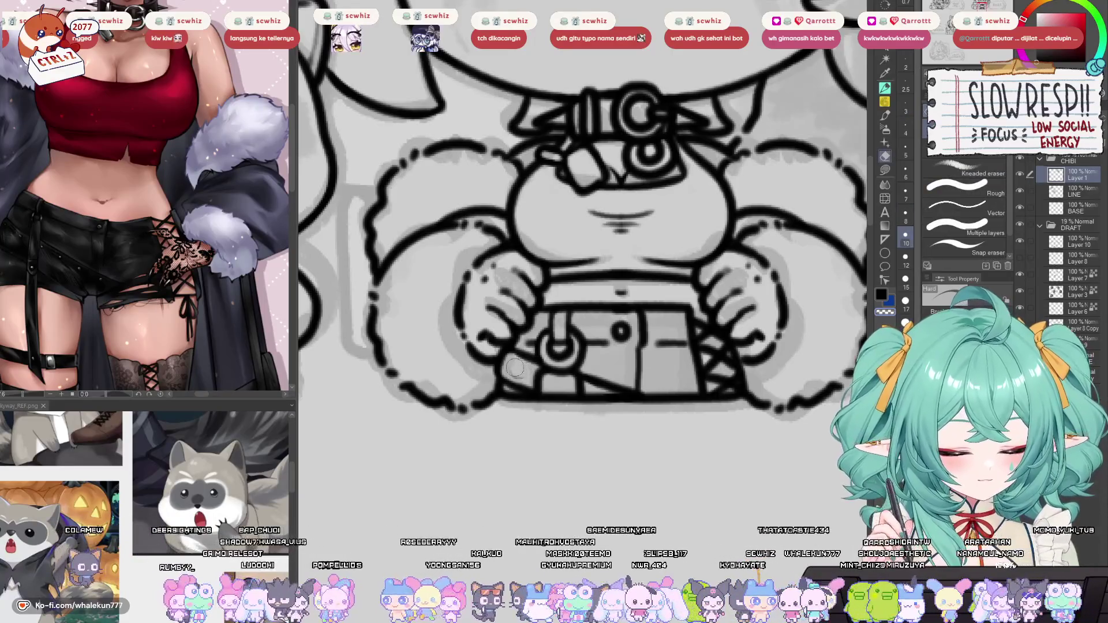
key("p")
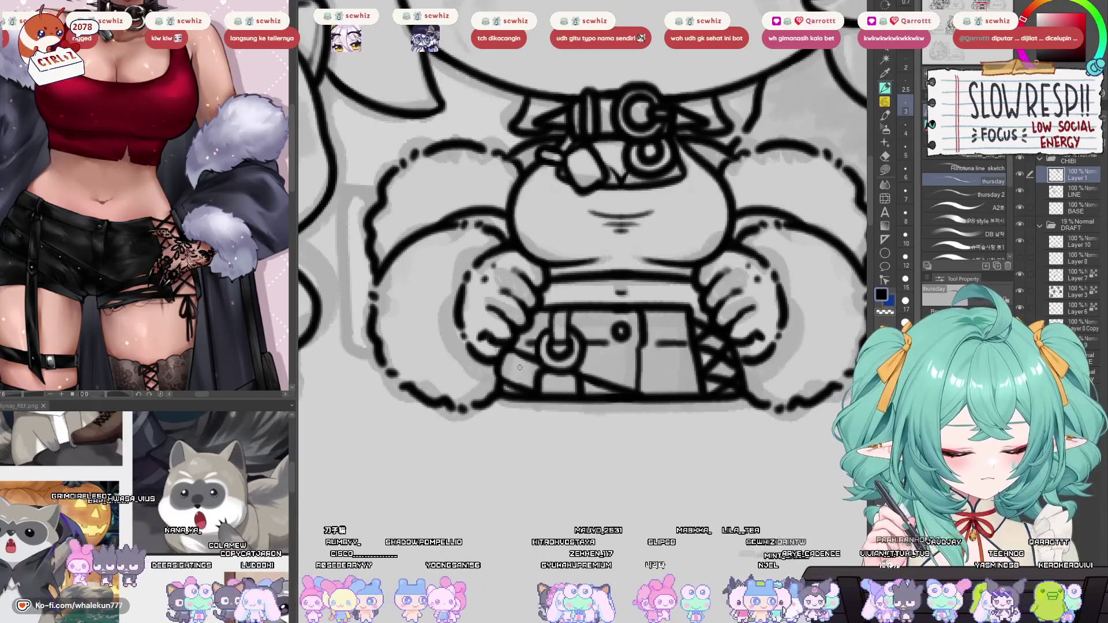
key("bracketright")
key("bracketright")
left_click_drag(562, 355, 666, 396)
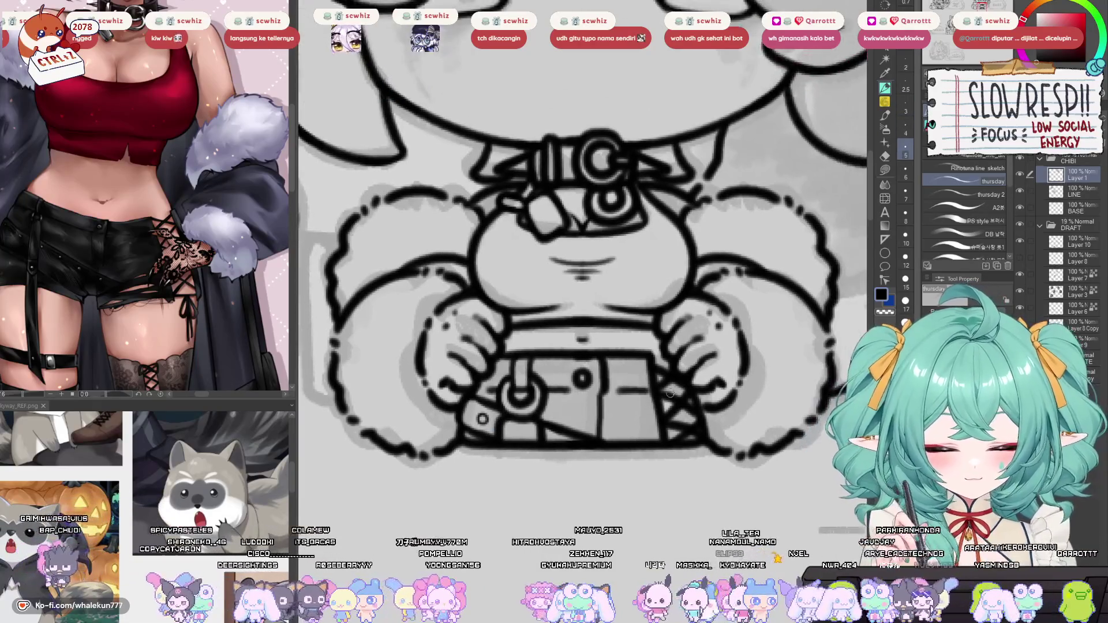
scroll(680, 399, "down", 5)
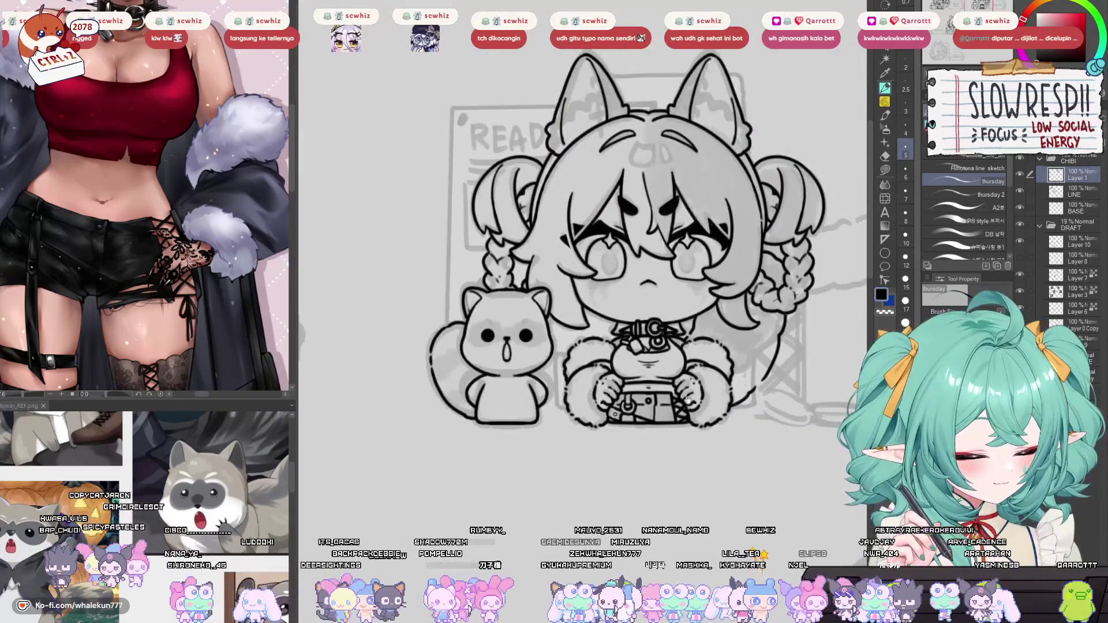
scroll(657, 388, "up", 5)
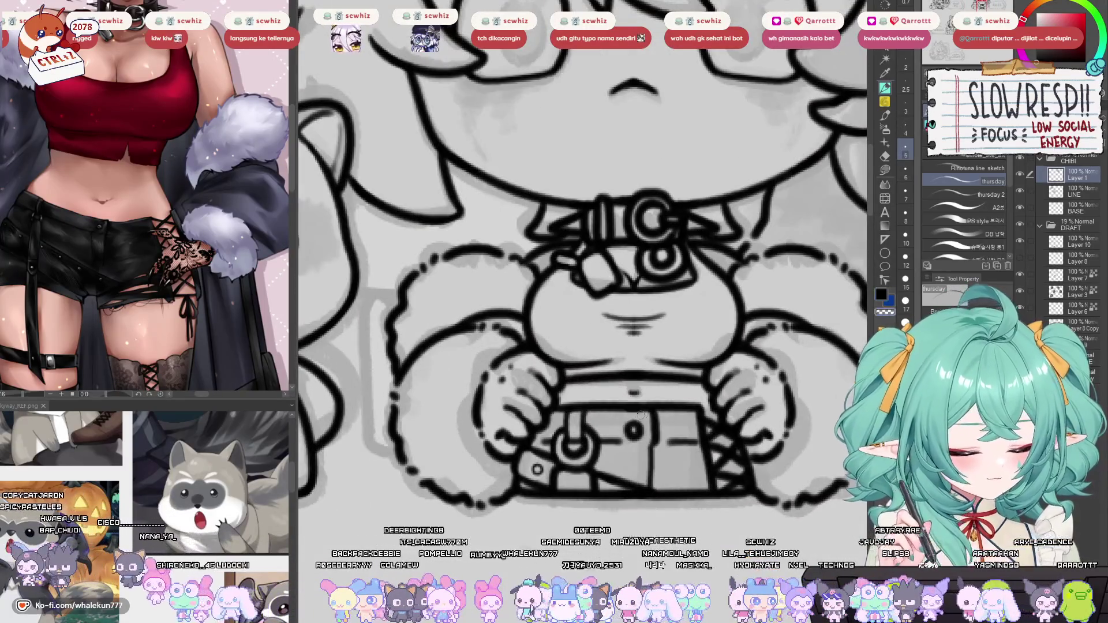
scroll(676, 405, "down", 5)
left_click_drag(676, 404, 650, 419)
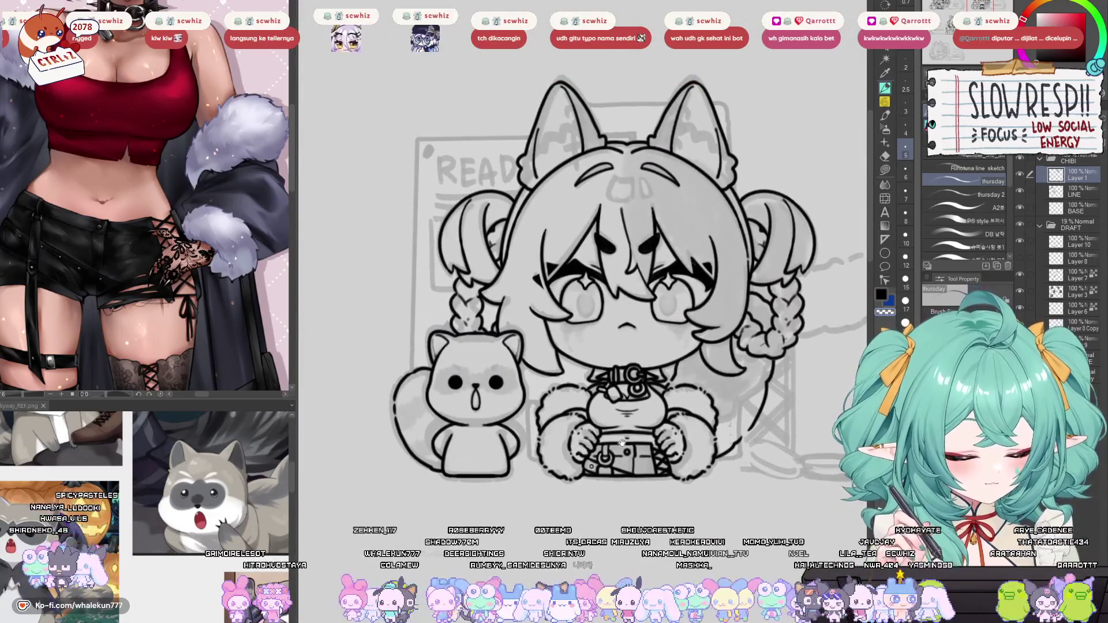
scroll(622, 442, "down", 3)
scroll(681, 445, "up", 5)
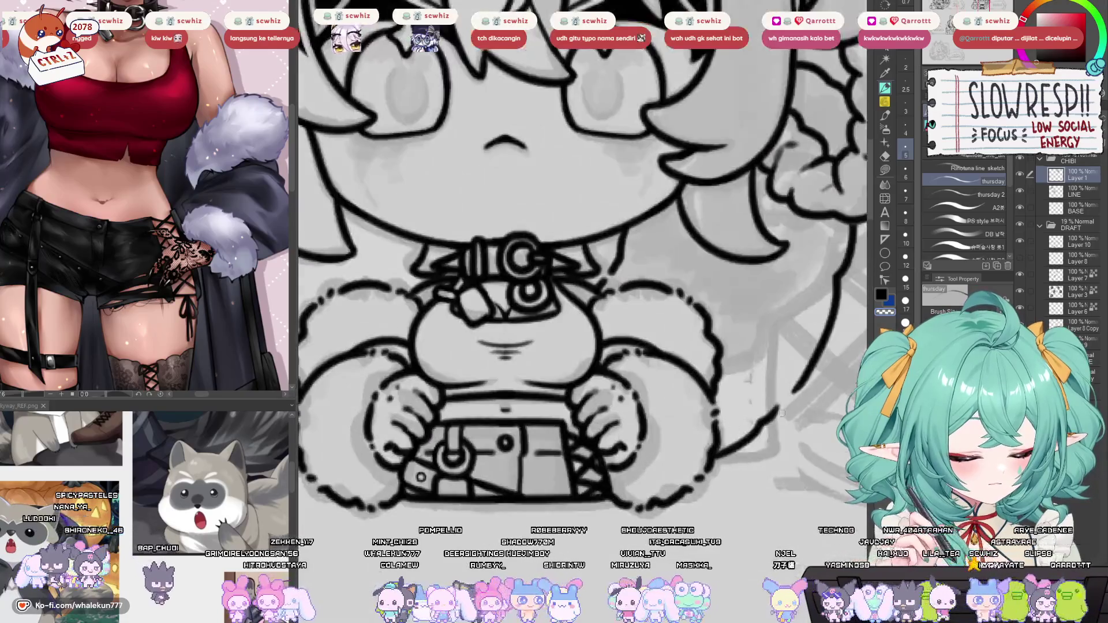
scroll(794, 399, "down", 1)
scroll(785, 400, "down", 5)
key("h")
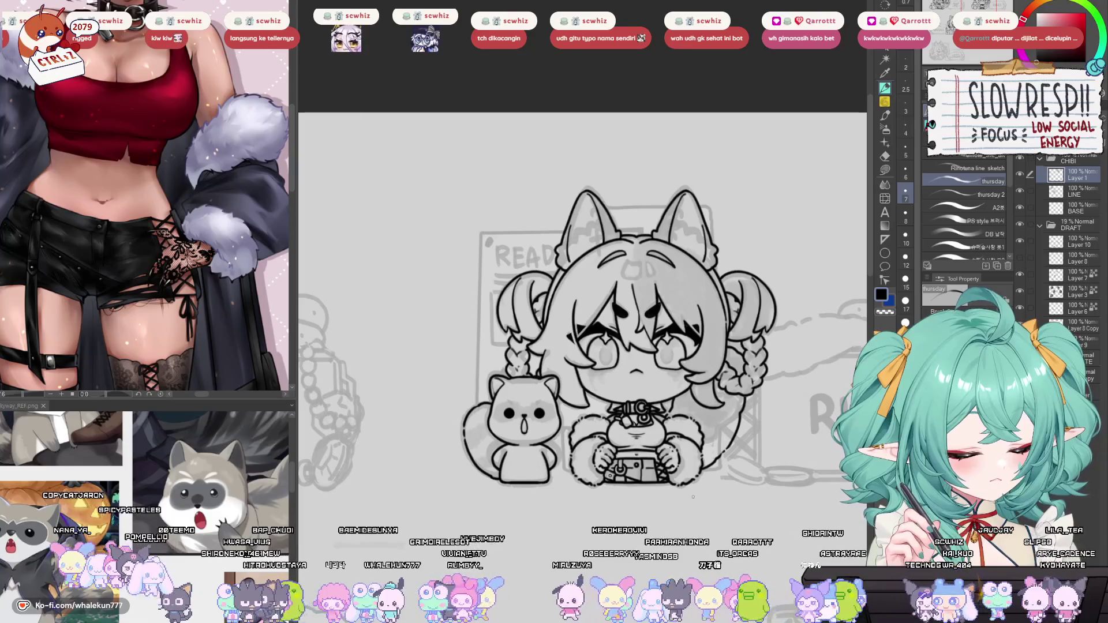
scroll(710, 494, "down", 3)
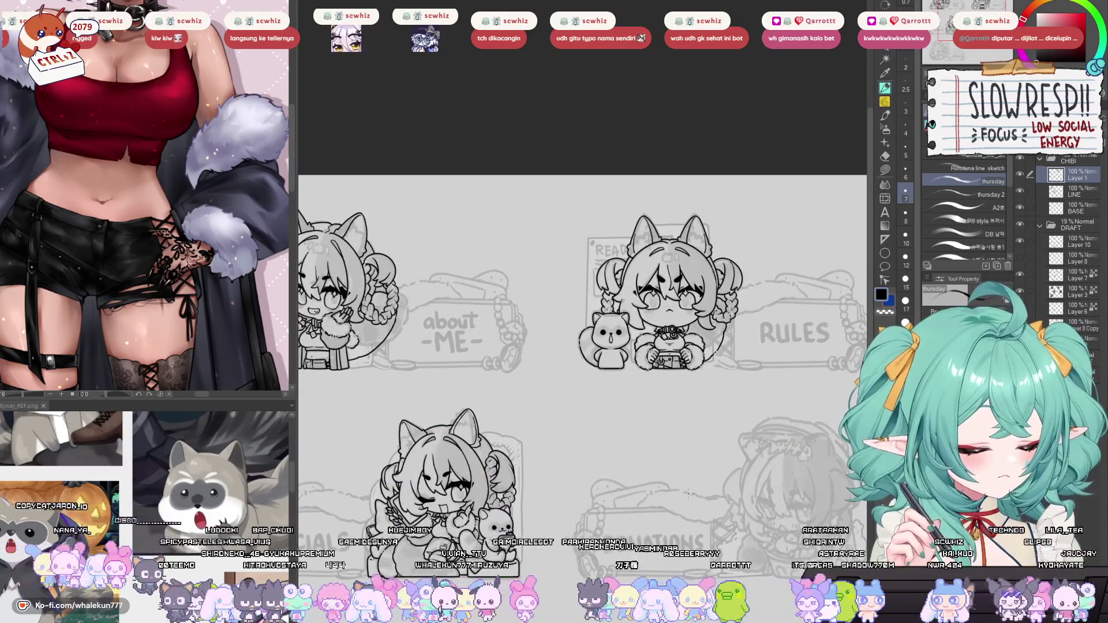
scroll(716, 396, "up", 5)
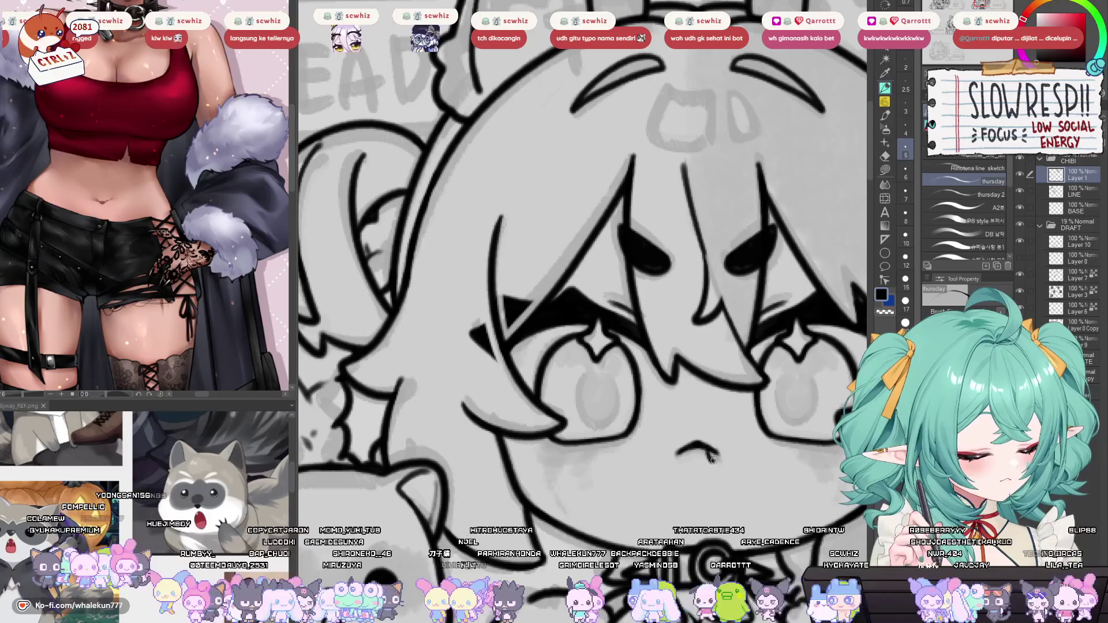
scroll(710, 456, "down", 5)
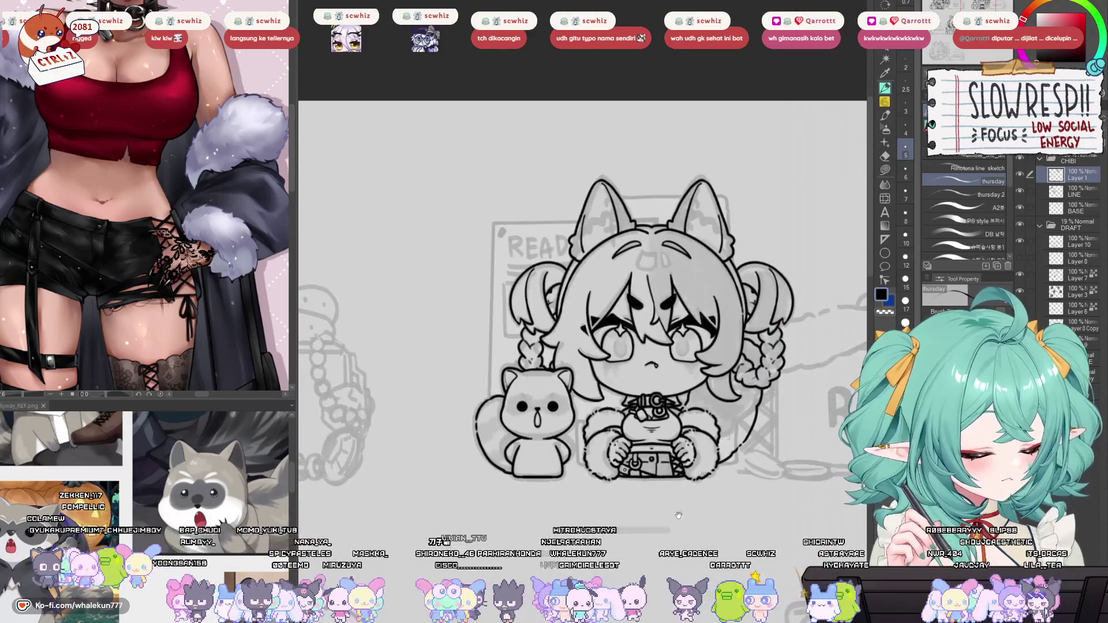
scroll(704, 456, "down", 5)
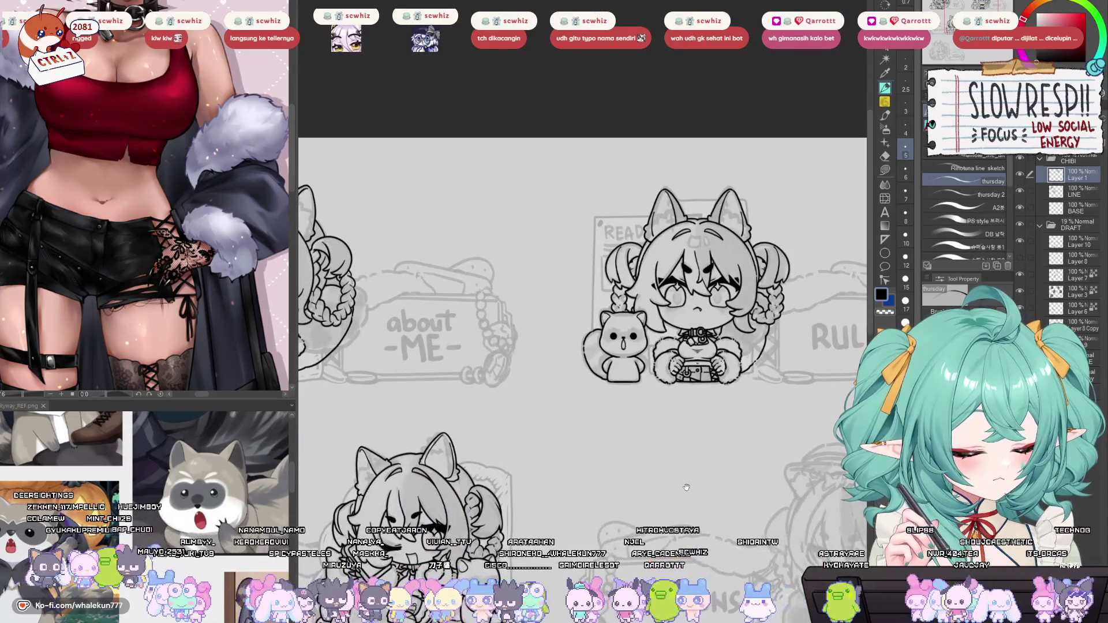
scroll(727, 464, "down", 3)
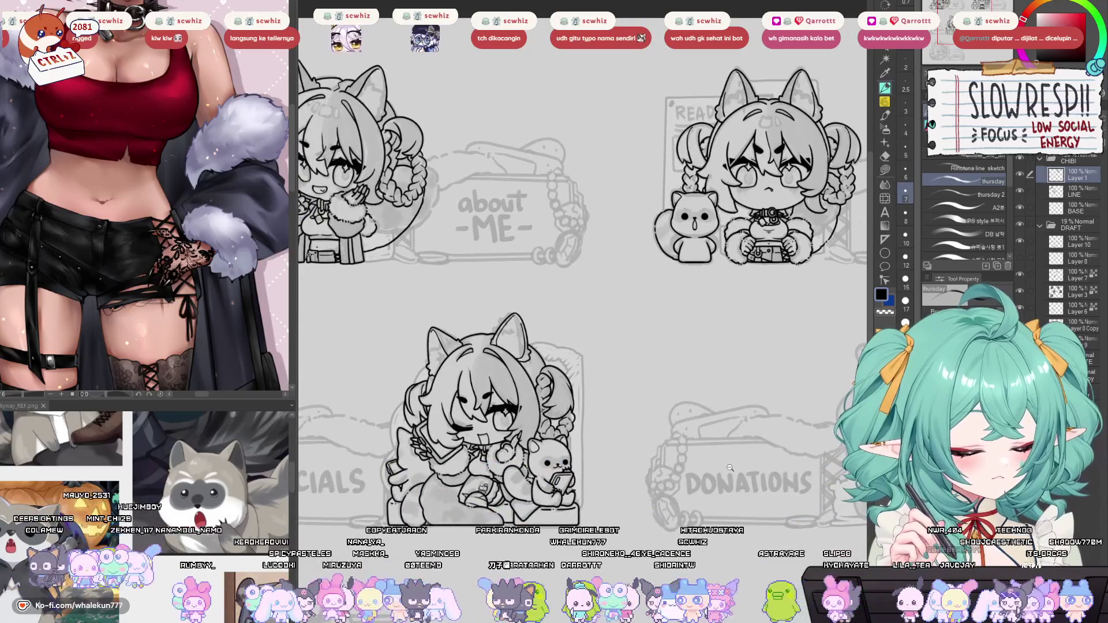
scroll(714, 463, "down", 3)
left_click_drag(713, 464, 647, 417)
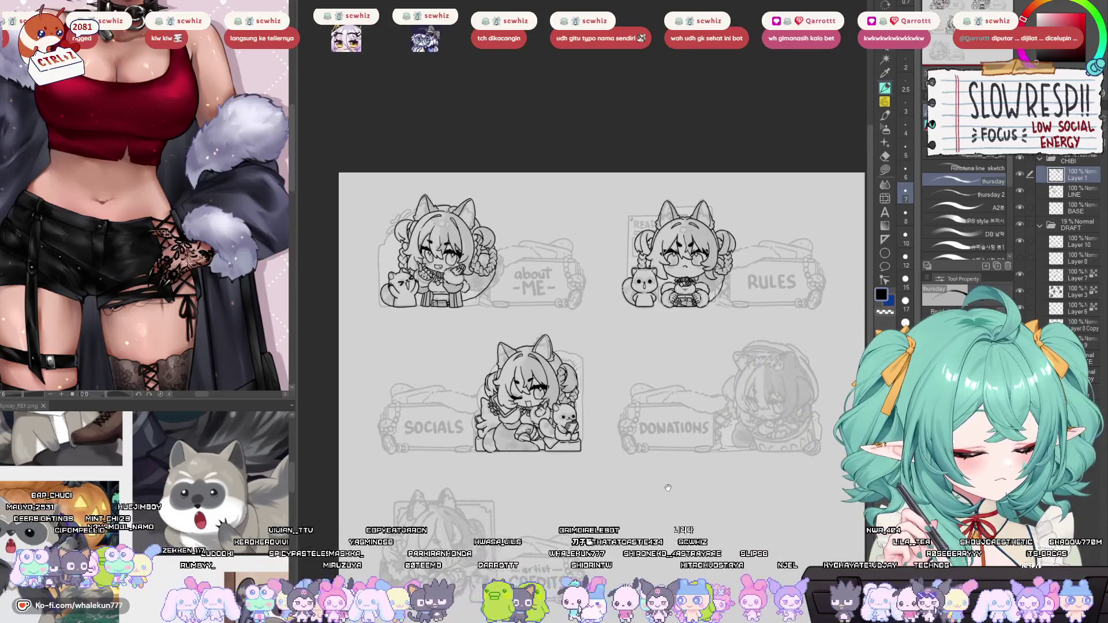
left_click_drag(671, 525, 686, 494)
key("h")
key("h")
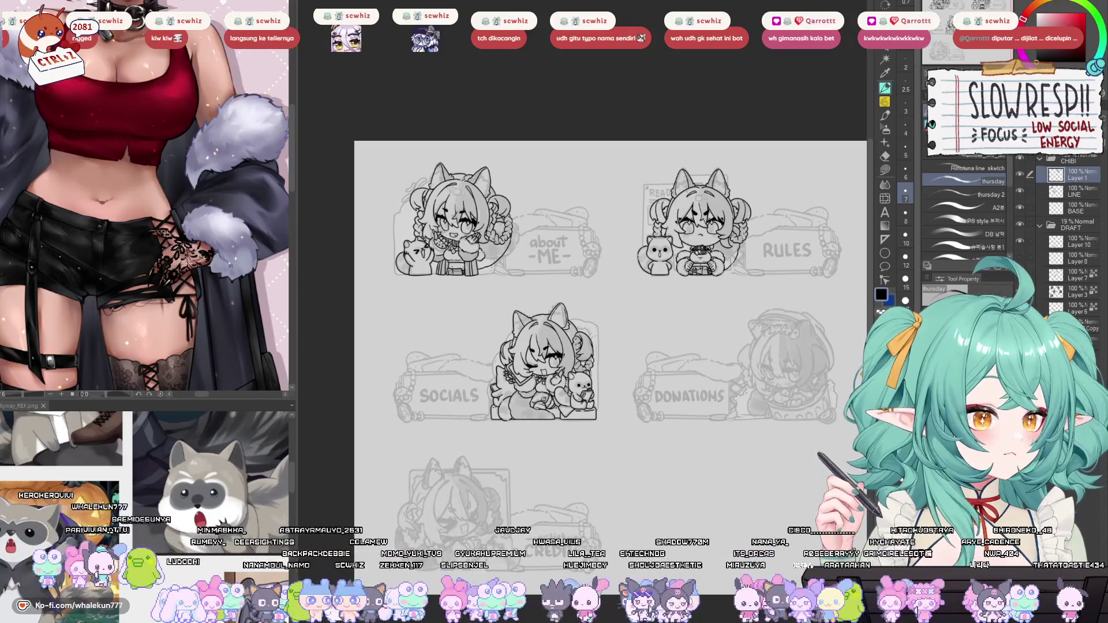
scroll(625, 484, "up", 1)
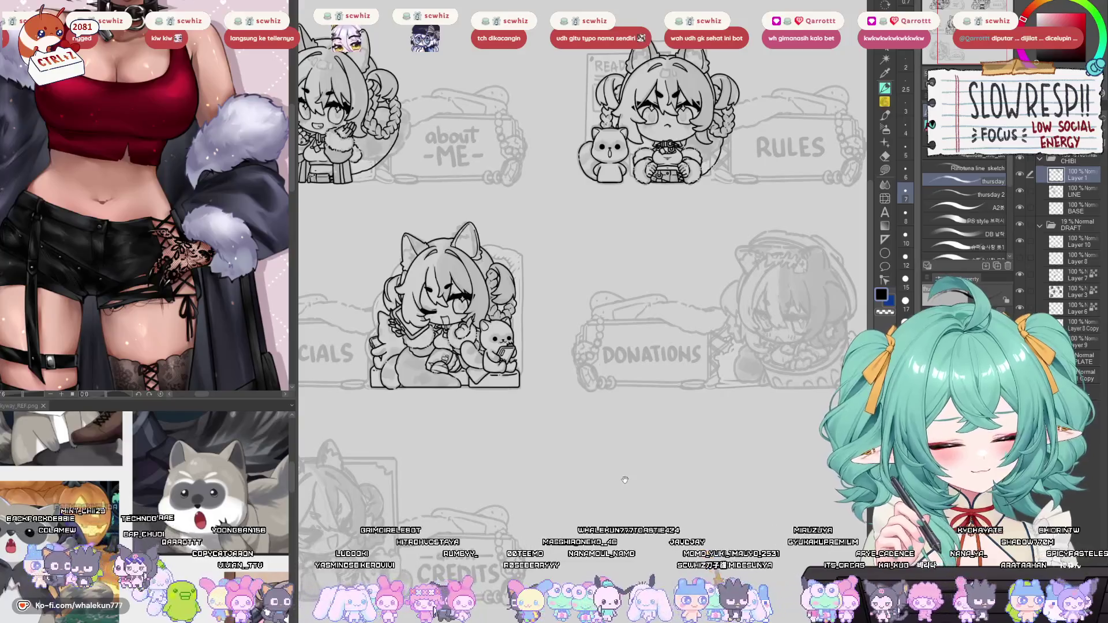
left_click_drag(625, 484, 594, 462)
scroll(593, 462, "down", 2)
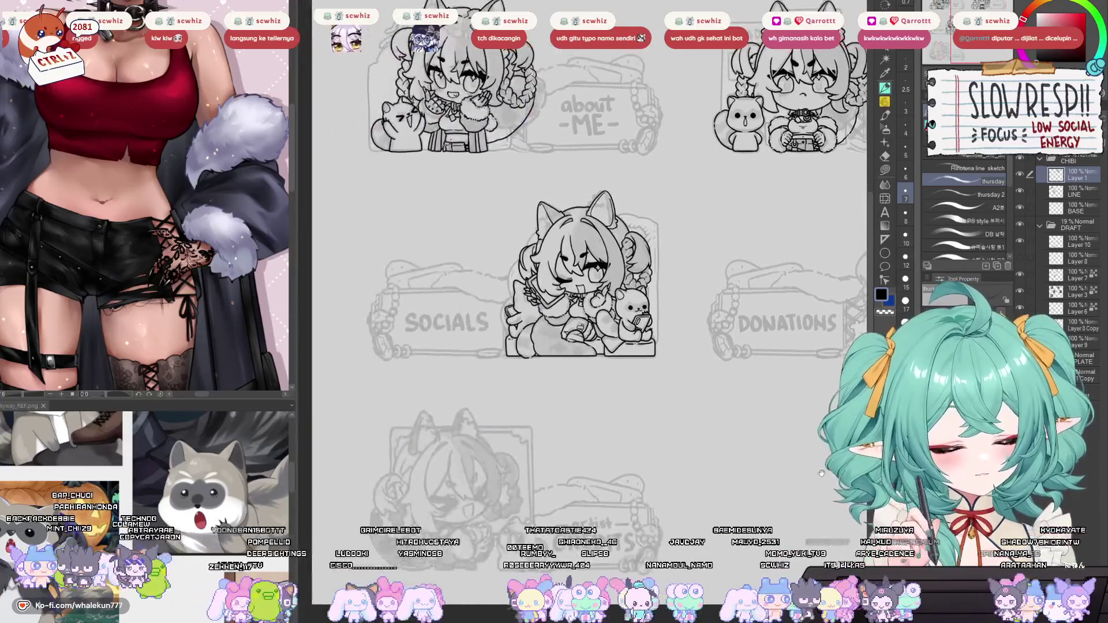
key("h")
key("h")
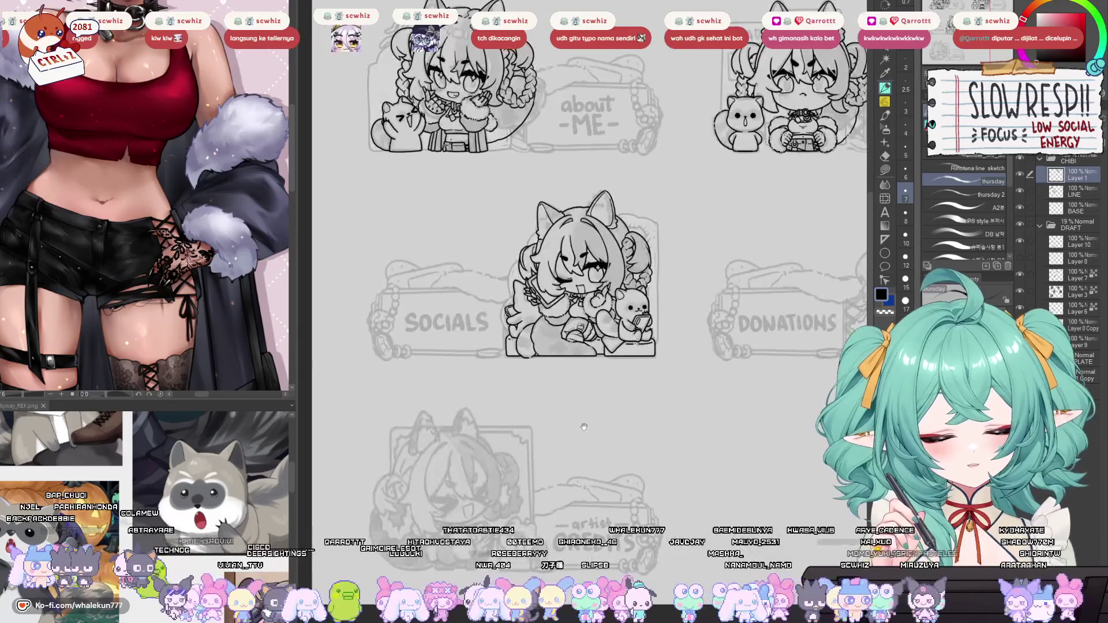
scroll(584, 428, "down", 3)
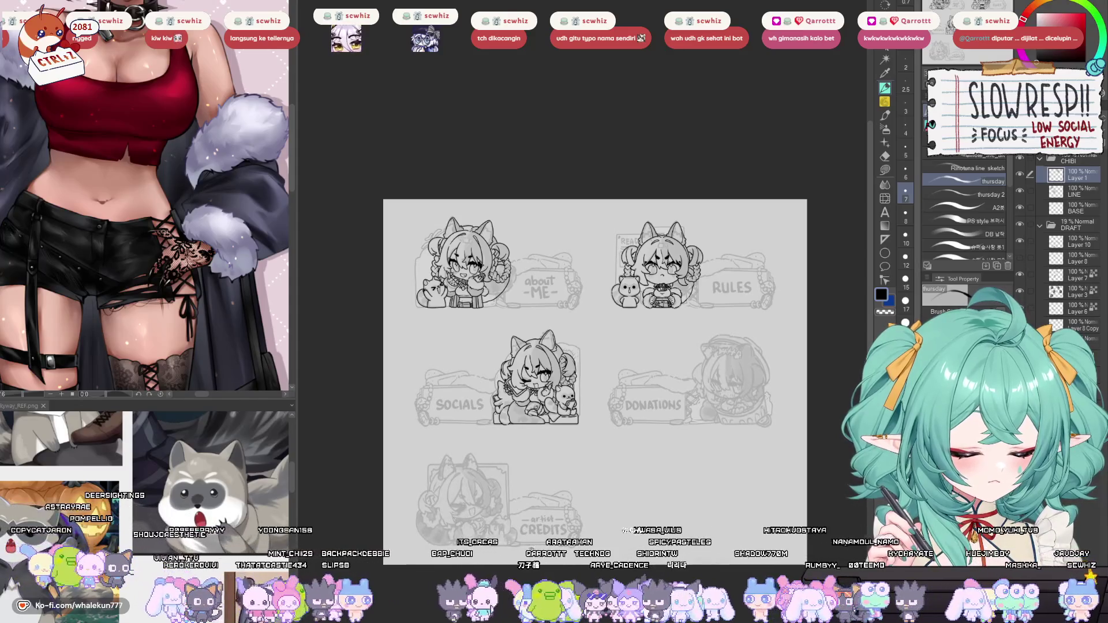
scroll(566, 524, "up", 2)
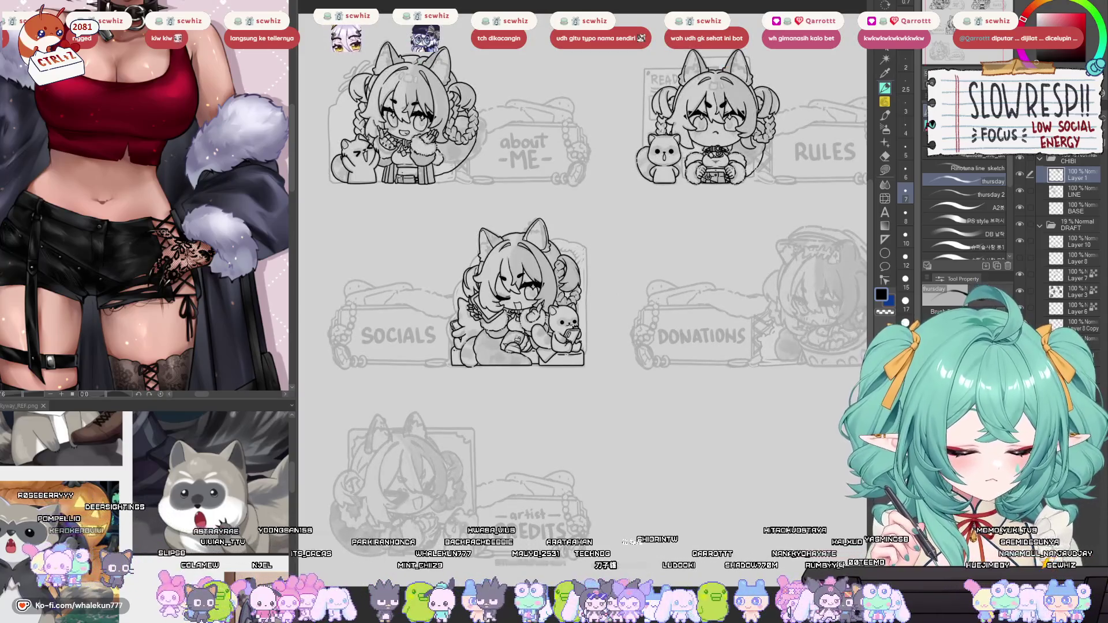
scroll(566, 548, "down", 1)
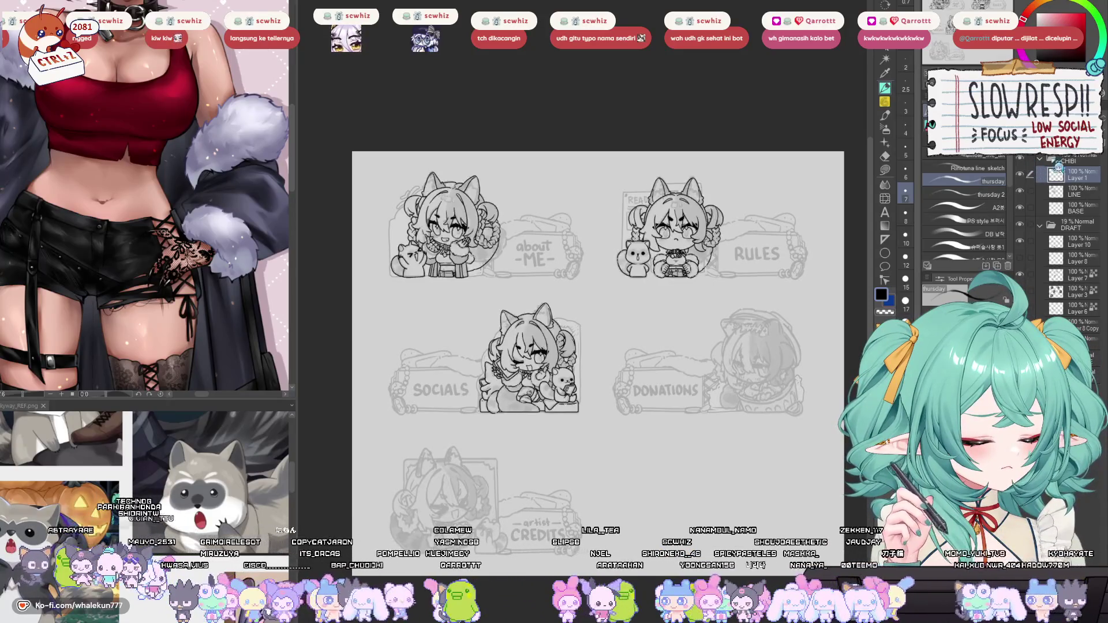
scroll(700, 306, "up", 5)
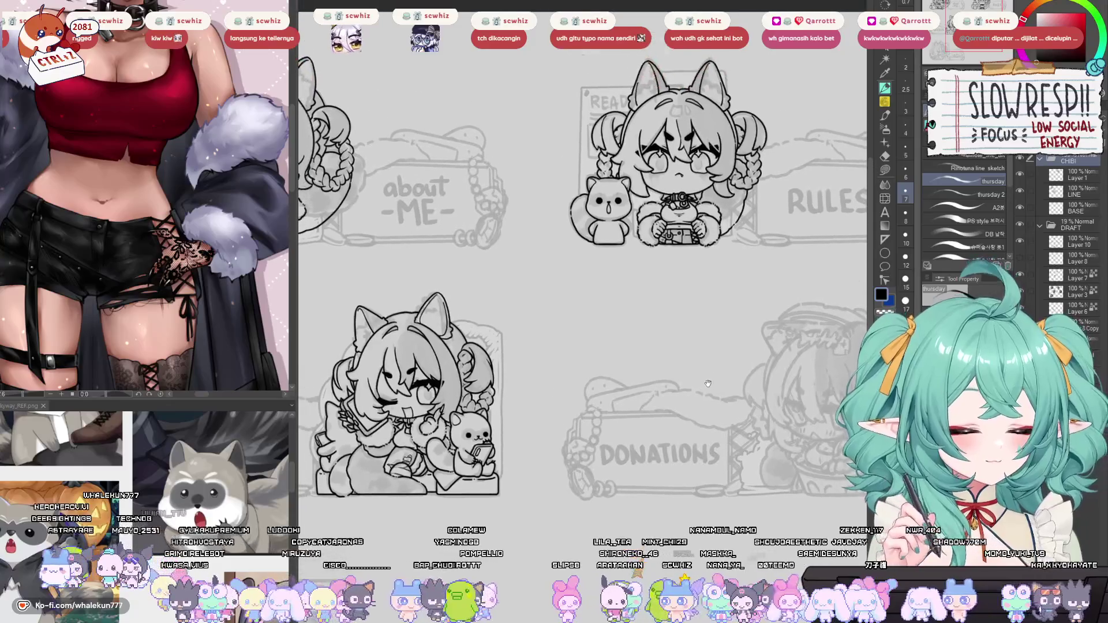
key("h")
key("h")
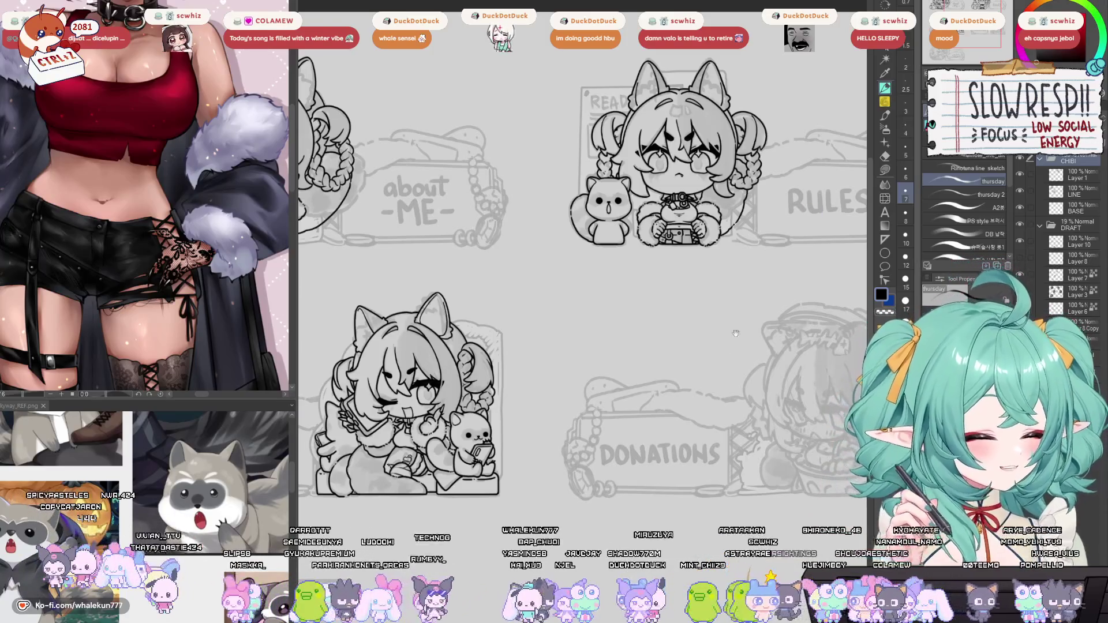
Delete the unused Layer 1.
scroll(748, 308, "down", 5)
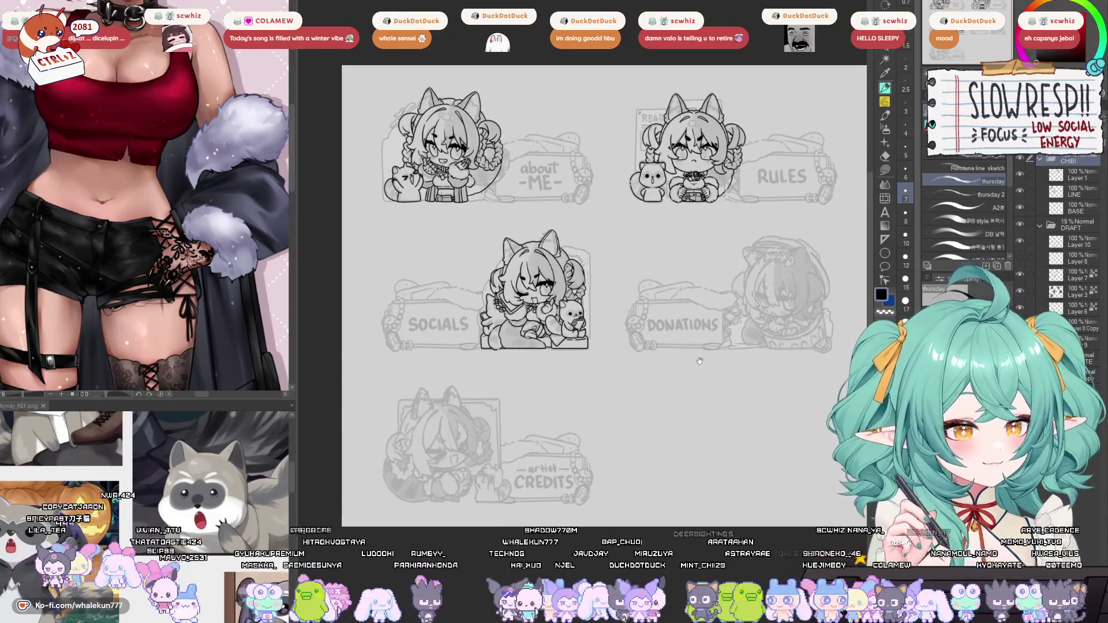
scroll(700, 365, "up", 4)
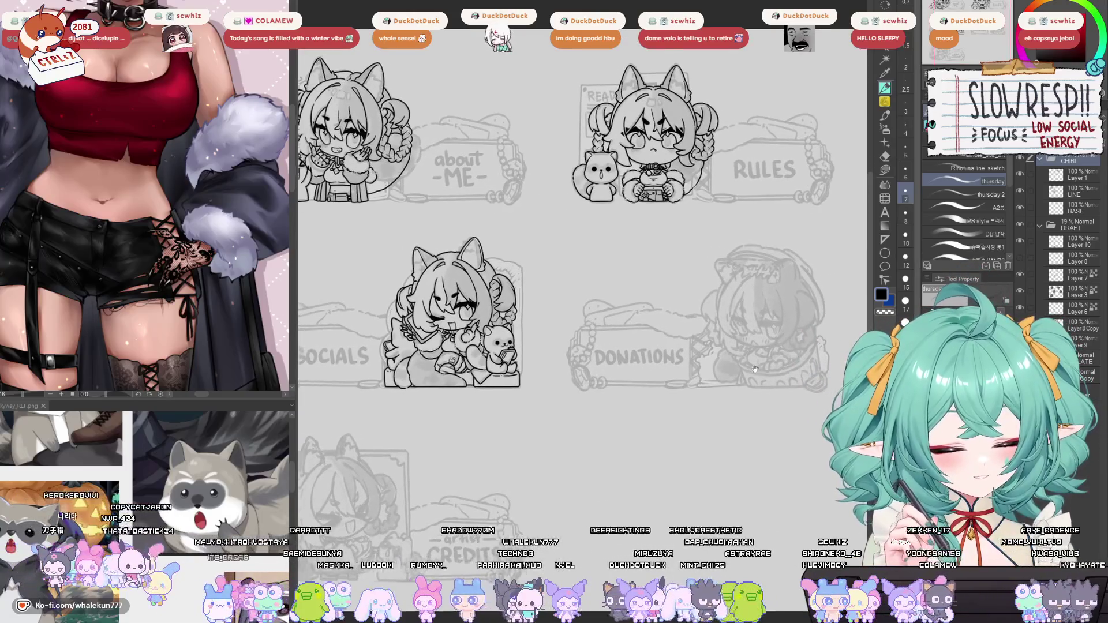
scroll(758, 369, "up", 4)
scroll(712, 302, "up", 4)
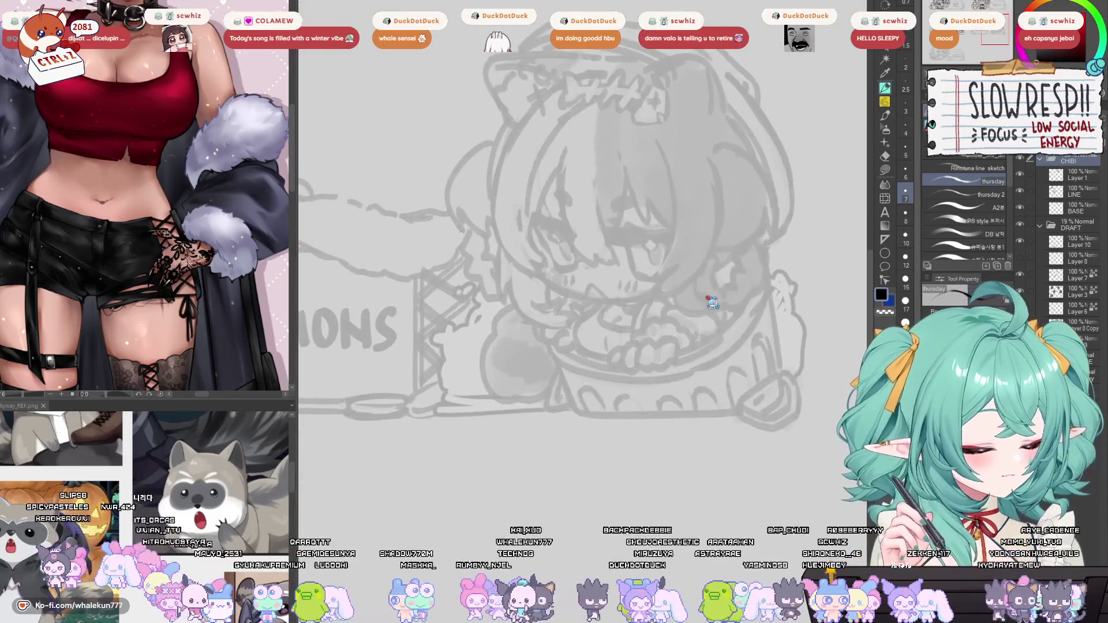
left_click(1027, 179)
scroll(789, 300, "down", 5)
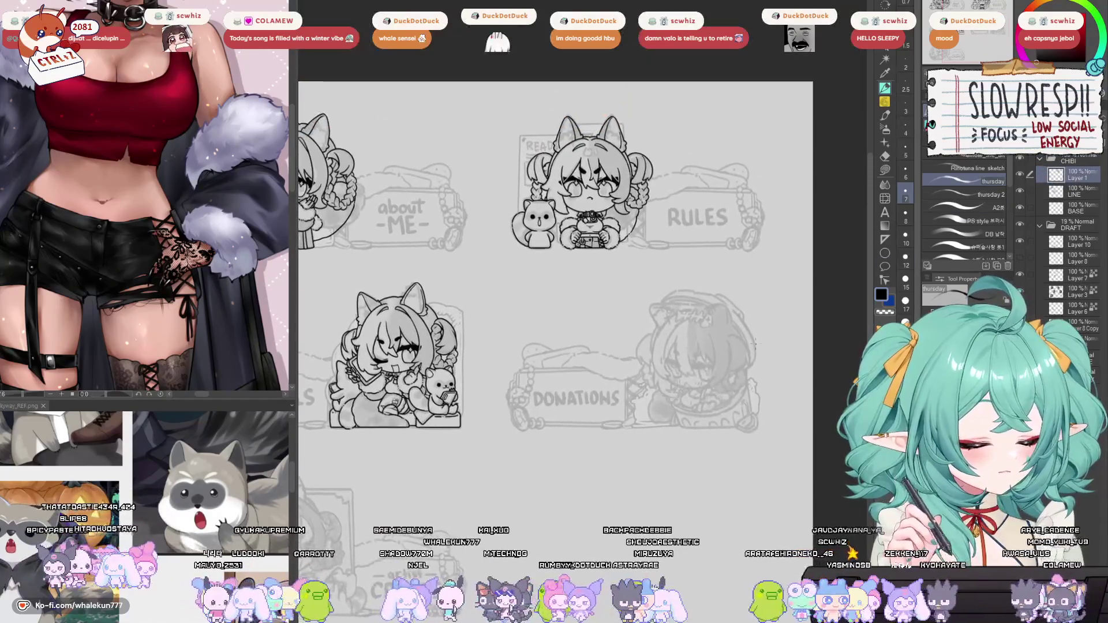
key("ctrl+e")
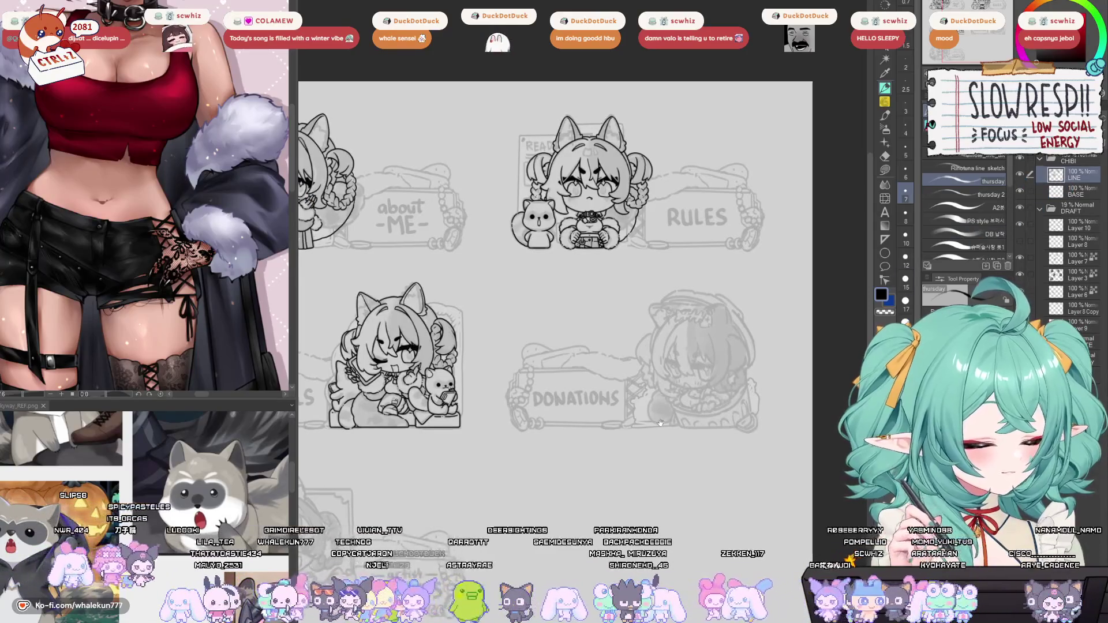
Make BASE the active layer with the Lasso fill sub-tool and zoom in on the top chibi.
left_click_drag(661, 423, 788, 430)
left_click(1068, 194)
left_click(885, 169)
mouse_move(577, 346)
left_mouse_down()
mouse_move(693, 410)
mouse_move(750, 407)
left_mouse_up()
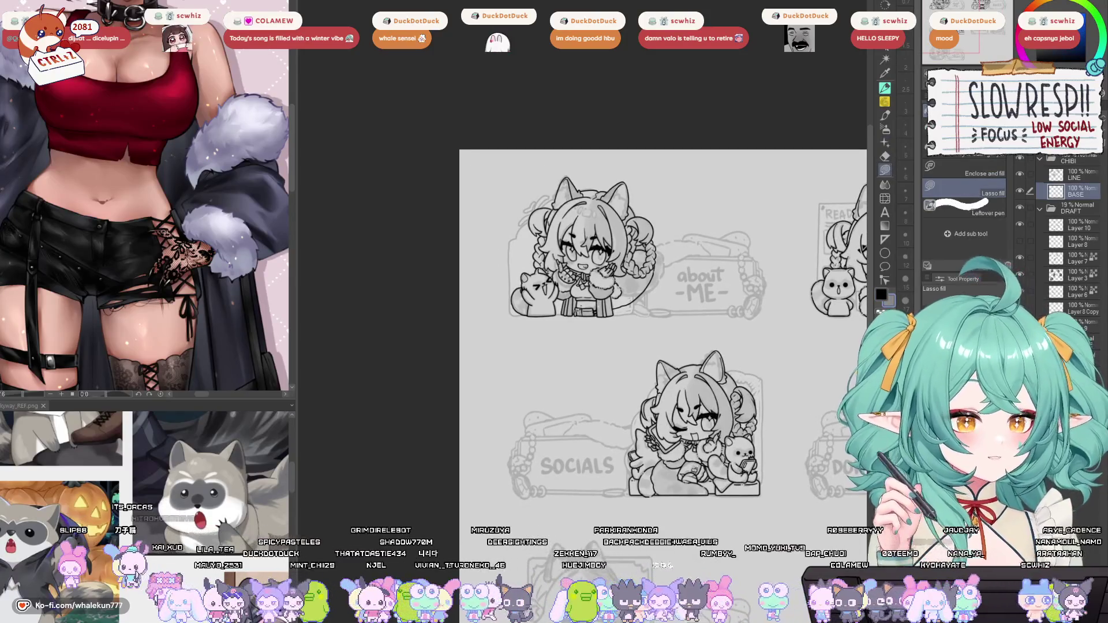
scroll(612, 271, "up", 5)
mouse_move(612, 270)
left_mouse_down()
mouse_move(673, 312)
mouse_move(714, 392)
left_mouse_up()
left_click_drag(577, 124, 581, 153)
scroll(582, 153, "up", 3)
Lasso-fill the ear's right edge and the hair's left side and lower strand dark blue-grey.
mouse_move(646, 84)
left_mouse_down()
mouse_move(595, 153)
mouse_move(554, 303)
mouse_move(724, 326)
mouse_move(675, 102)
left_mouse_up()
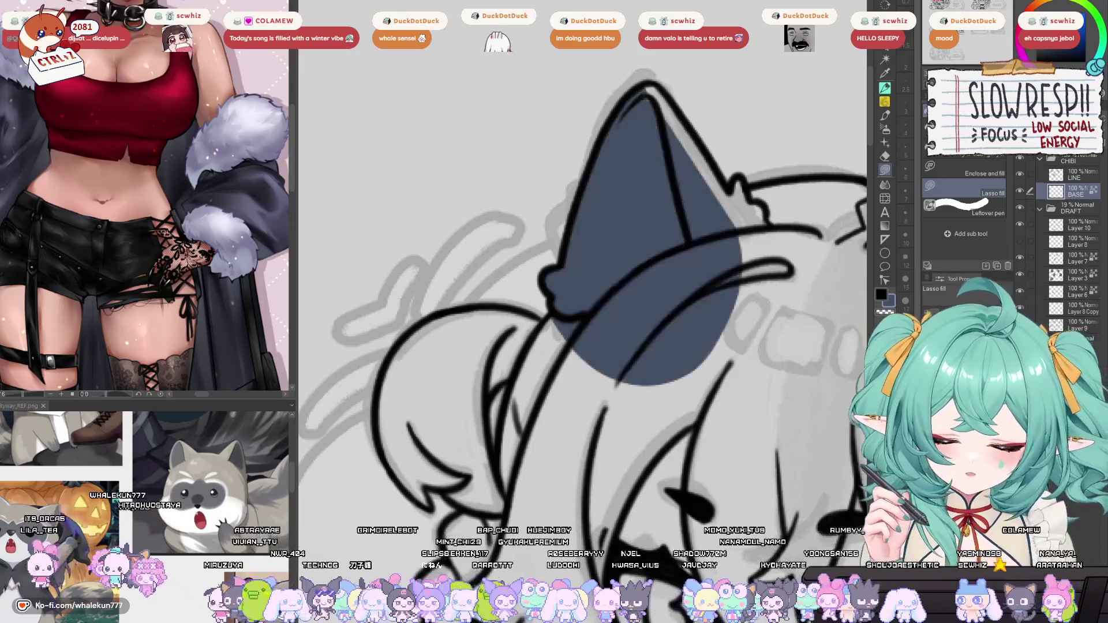
mouse_move(642, 86)
left_mouse_down()
mouse_move(690, 118)
mouse_move(730, 190)
mouse_move(756, 199)
mouse_move(693, 309)
left_mouse_up()
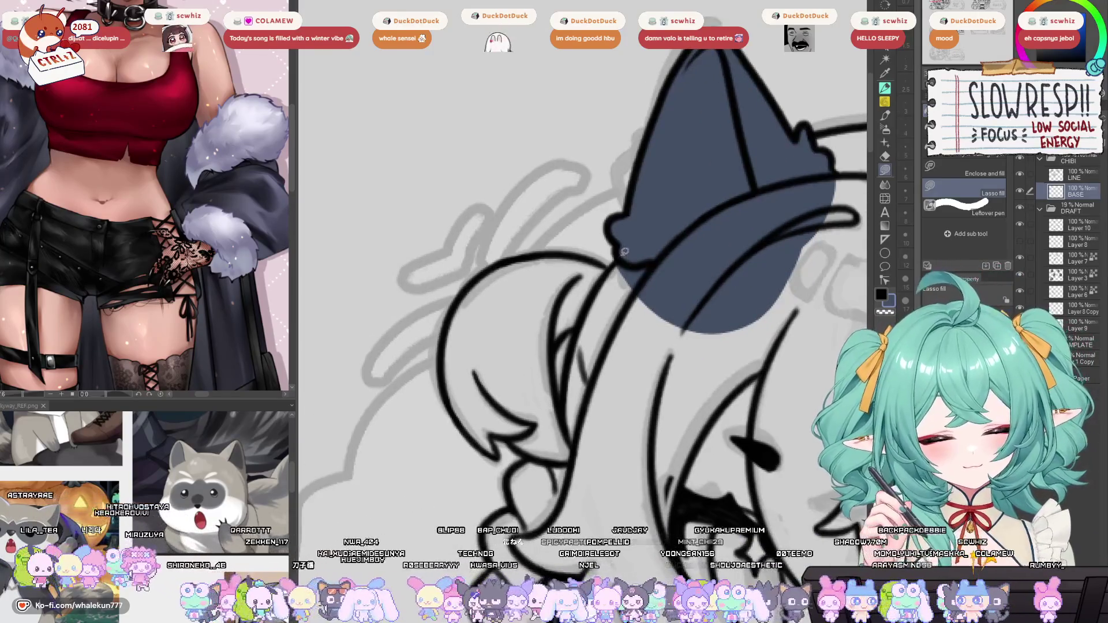
mouse_move(619, 257)
left_mouse_down()
mouse_move(536, 369)
mouse_move(612, 314)
mouse_move(618, 263)
left_mouse_up()
mouse_move(605, 340)
left_mouse_down()
mouse_move(626, 441)
mouse_move(583, 456)
mouse_move(537, 409)
left_mouse_up()
mouse_move(606, 274)
left_mouse_down()
mouse_move(569, 254)
mouse_move(507, 288)
mouse_move(491, 369)
mouse_move(549, 357)
left_mouse_up()
mouse_move(501, 388)
left_mouse_down()
mouse_move(551, 445)
mouse_move(542, 421)
mouse_move(552, 452)
mouse_move(530, 441)
mouse_move(534, 420)
left_mouse_up()
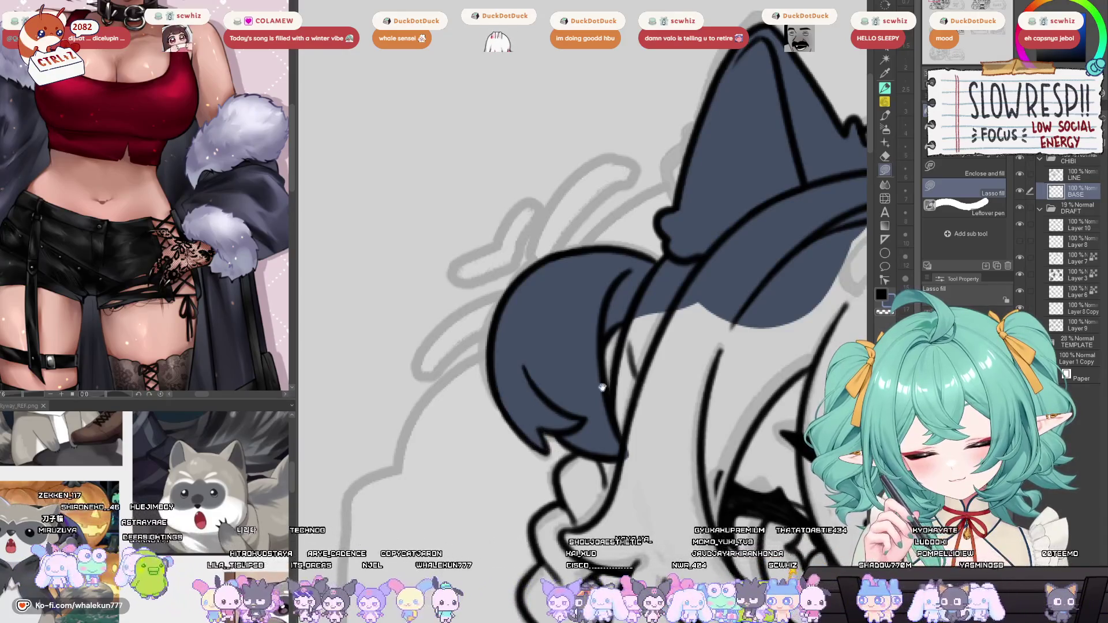
Fill the remaining hair under the ear, hair tip and braid with dark blue-grey.
left_click_drag(602, 388, 575, 355)
mouse_move(605, 282)
left_mouse_down()
mouse_move(589, 375)
mouse_move(675, 300)
mouse_move(612, 277)
left_mouse_up()
mouse_move(559, 411)
left_mouse_down()
mouse_move(570, 353)
mouse_move(577, 450)
mouse_move(571, 364)
left_mouse_up()
mouse_move(536, 407)
left_mouse_down()
mouse_move(542, 367)
mouse_move(528, 439)
mouse_move(554, 369)
left_mouse_up()
left_click_drag(554, 369, 549, 333)
mouse_move(527, 388)
left_mouse_down()
mouse_move(519, 404)
mouse_move(542, 473)
mouse_move(590, 450)
mouse_move(577, 397)
left_mouse_up()
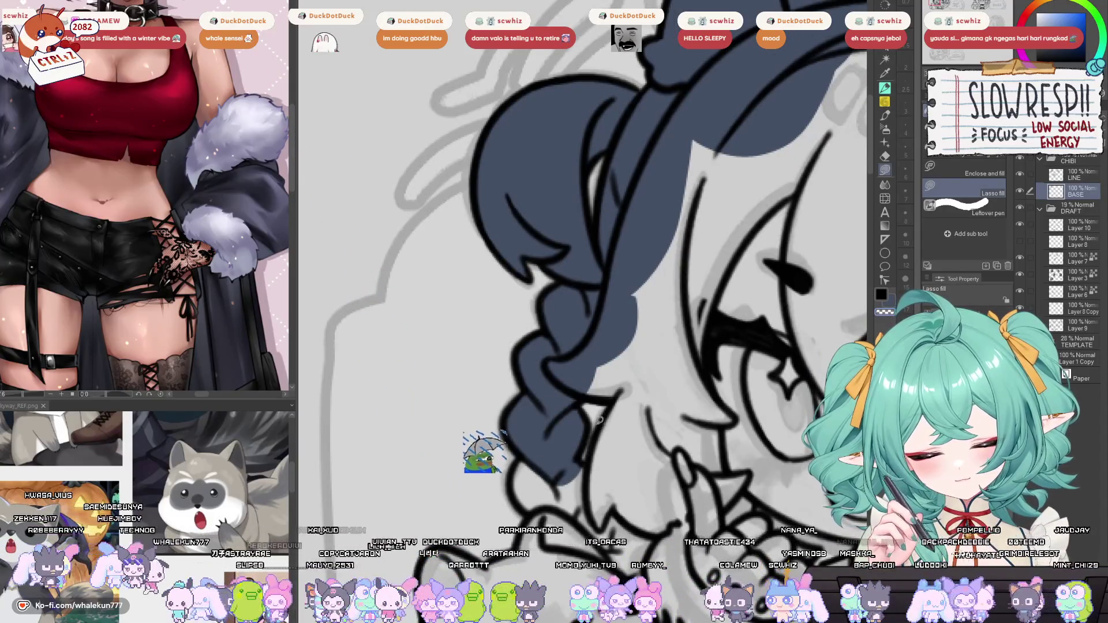
mouse_move(718, 339)
left_mouse_down()
mouse_move(649, 319)
mouse_move(554, 372)
mouse_move(531, 415)
mouse_move(520, 491)
mouse_move(632, 338)
mouse_move(615, 296)
mouse_move(668, 238)
left_mouse_up()
mouse_move(490, 327)
left_mouse_down()
mouse_move(482, 358)
mouse_move(571, 367)
mouse_move(559, 331)
mouse_move(543, 400)
left_mouse_up()
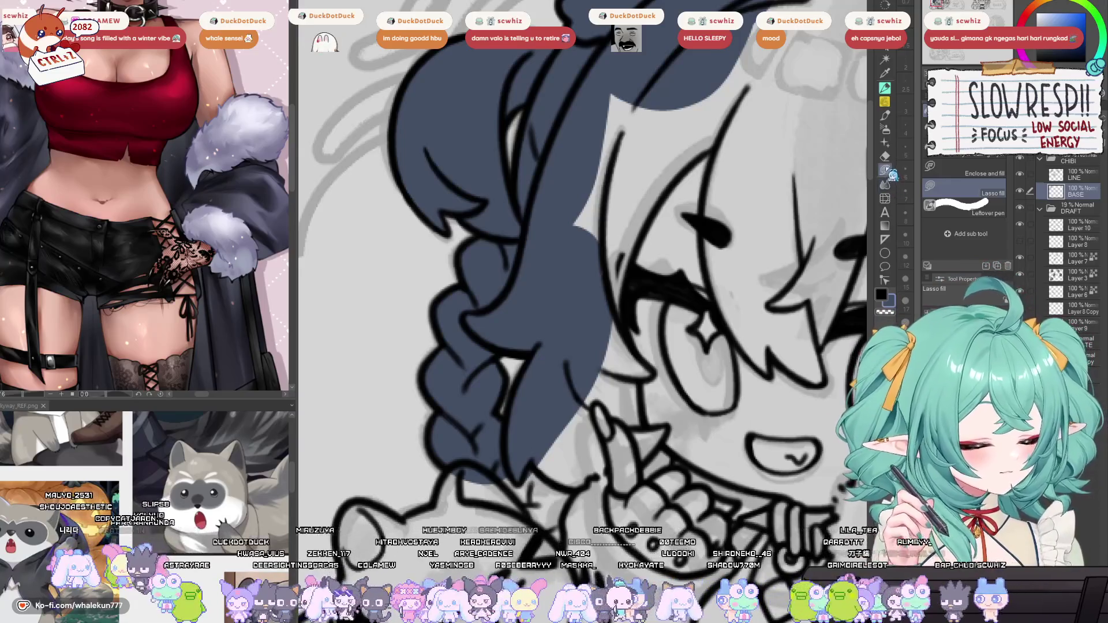
left_click_drag(746, 337, 685, 354)
mouse_move(586, 144)
left_mouse_down()
mouse_move(496, 346)
mouse_move(583, 150)
left_mouse_up()
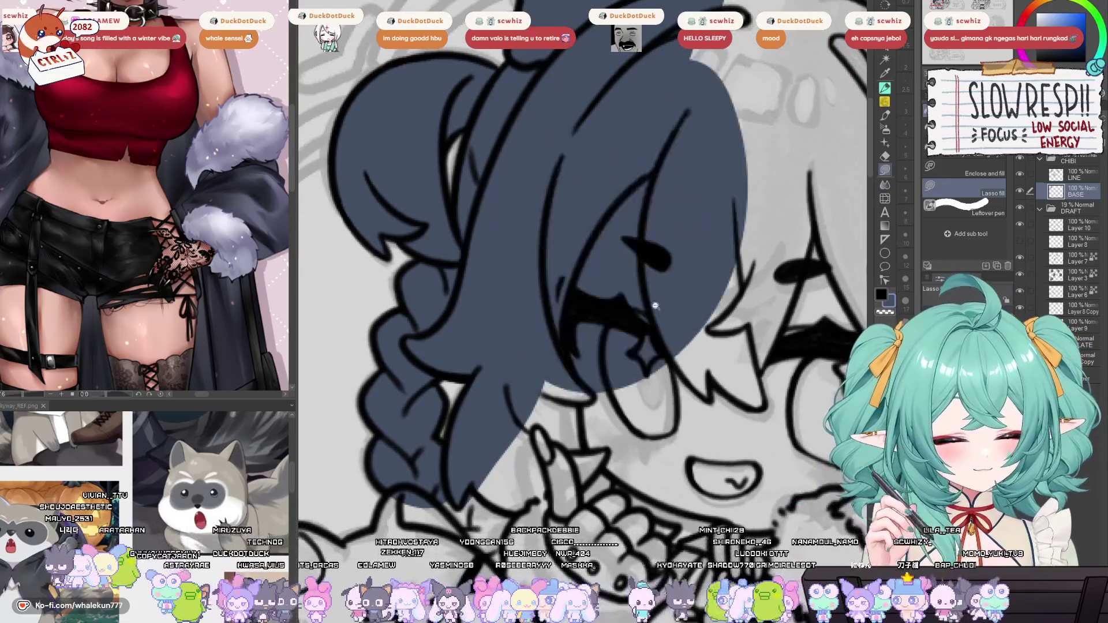
Begin lasso-filling the raccoon's head.
scroll(577, 230, "down", 3)
scroll(571, 253, "up", 3)
left_click_drag(572, 253, 658, 205)
mouse_move(579, 196)
left_mouse_down()
mouse_move(551, 243)
mouse_move(514, 259)
mouse_move(467, 240)
mouse_move(440, 276)
mouse_move(450, 334)
mouse_move(698, 410)
mouse_move(750, 283)
left_mouse_up()
Lasso-fill the first hand dark blue-grey.
mouse_move(732, 243)
left_mouse_down()
mouse_move(673, 299)
mouse_move(566, 358)
mouse_move(482, 447)
left_mouse_up()
mouse_move(577, 168)
left_mouse_down()
mouse_move(523, 191)
mouse_move(779, 324)
mouse_move(780, 183)
left_mouse_up()
mouse_move(655, 390)
left_mouse_down()
mouse_move(598, 263)
mouse_move(479, 239)
mouse_move(678, 345)
mouse_move(554, 75)
left_mouse_up()
mouse_move(580, 345)
left_mouse_down()
mouse_move(643, 374)
mouse_move(686, 329)
left_mouse_up()
Fill the raccoon's left, bottom and right sides and outline the shirt's left edge.
mouse_move(606, 385)
left_mouse_down()
mouse_move(655, 242)
mouse_move(778, 353)
mouse_move(790, 340)
mouse_move(607, 372)
mouse_move(749, 391)
left_mouse_up()
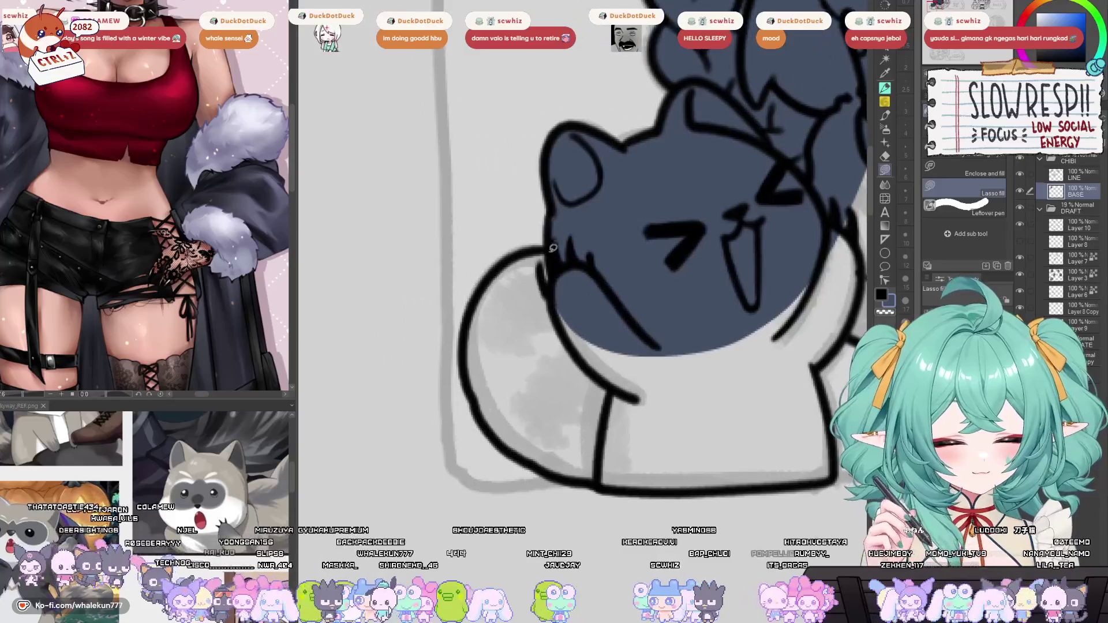
mouse_move(537, 245)
left_mouse_down()
mouse_move(482, 292)
mouse_move(465, 369)
mouse_move(600, 437)
left_mouse_up()
mouse_move(491, 392)
left_mouse_down()
mouse_move(424, 357)
mouse_move(430, 407)
mouse_move(656, 315)
mouse_move(482, 430)
mouse_move(658, 341)
left_mouse_up()
mouse_move(542, 445)
left_mouse_down()
mouse_move(658, 455)
mouse_move(769, 440)
mouse_move(755, 346)
mouse_move(693, 240)
left_mouse_up()
left_click_drag(568, 334, 355, 339)
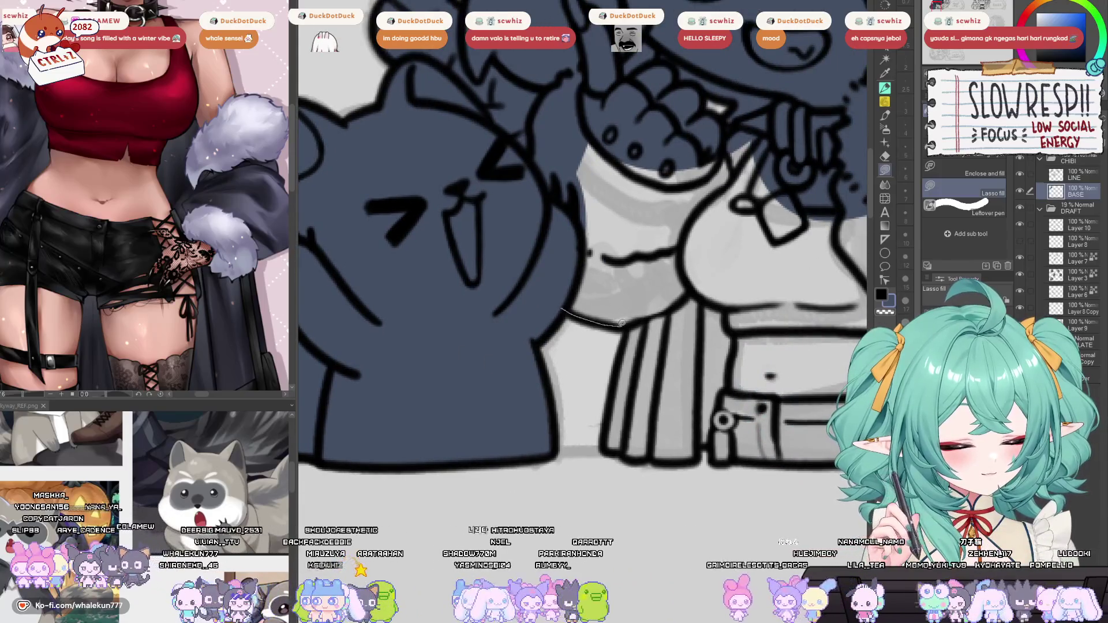
mouse_move(630, 327)
left_mouse_down()
mouse_move(611, 414)
mouse_move(728, 214)
left_mouse_up()
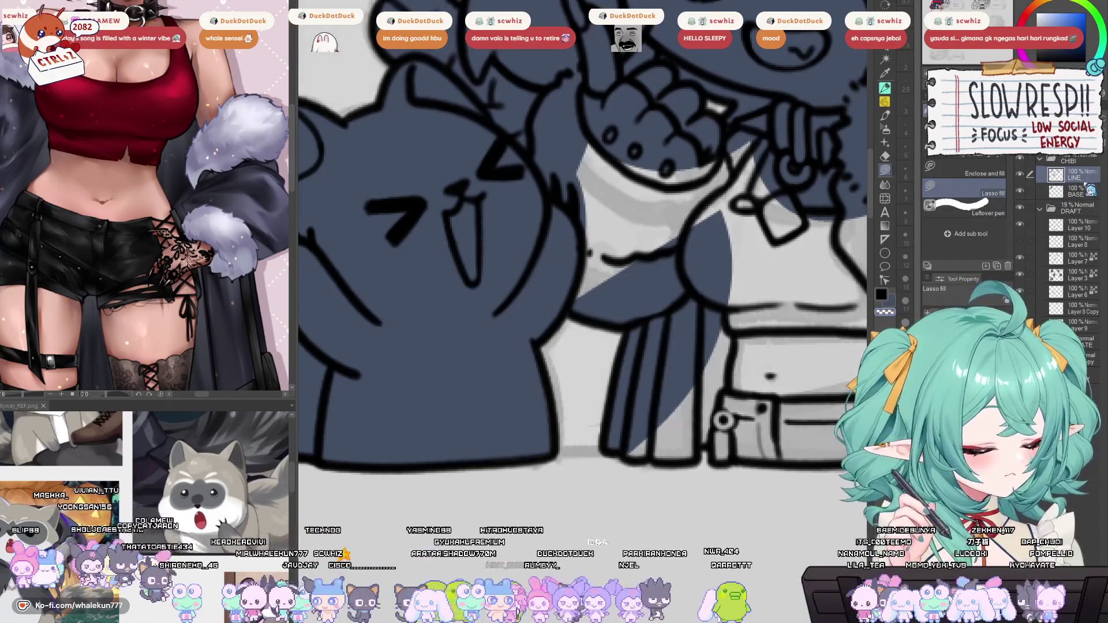
On the BASE layer, fill the second hand and the areas above and below it.
left_click(1077, 192)
mouse_move(661, 432)
left_mouse_down()
mouse_move(620, 352)
mouse_move(612, 381)
mouse_move(663, 375)
mouse_move(732, 310)
mouse_move(701, 169)
left_mouse_up()
left_click_drag(635, 332, 825, 331)
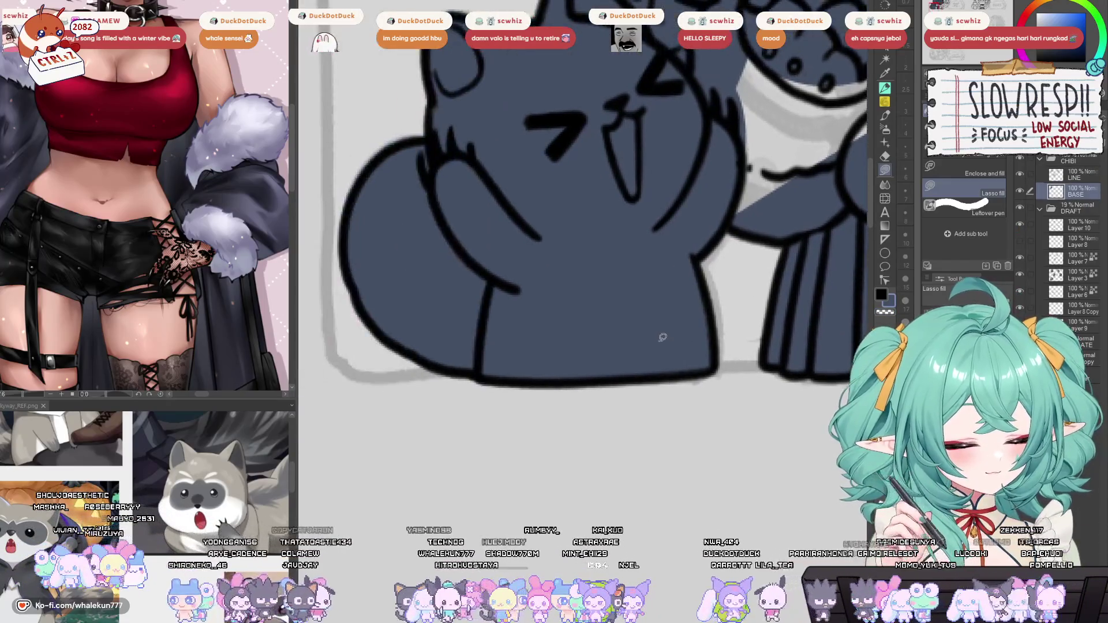
left_click_drag(711, 340, 566, 456)
mouse_move(574, 331)
left_mouse_down()
mouse_move(608, 115)
mouse_move(732, 211)
left_mouse_up()
mouse_move(743, 157)
left_mouse_down()
mouse_move(658, 250)
mouse_move(616, 325)
left_mouse_up()
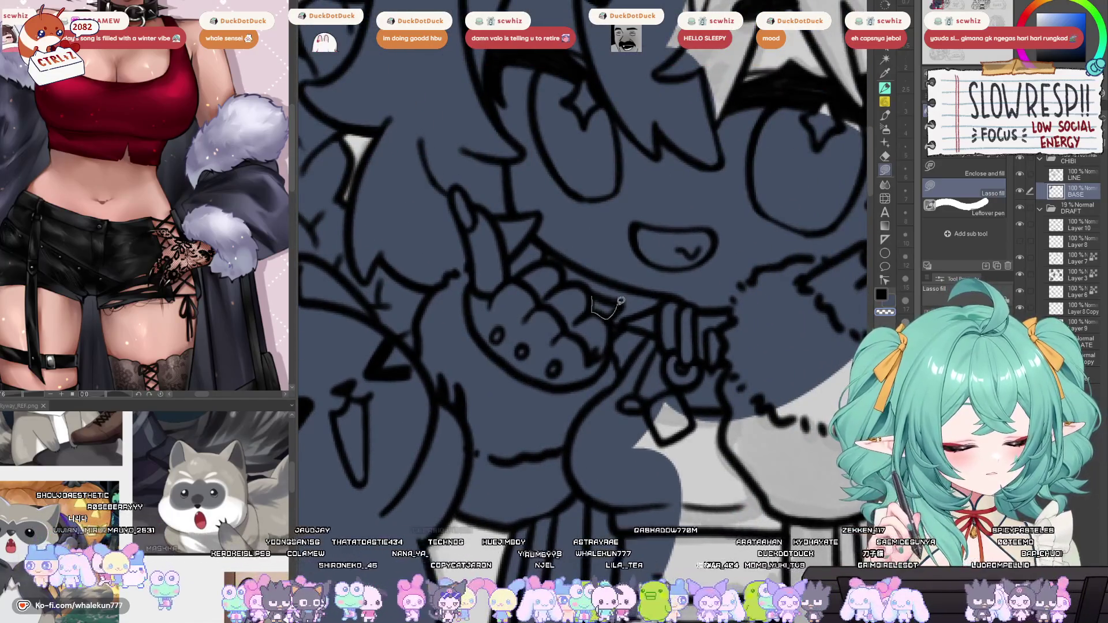
left_click_drag(710, 330, 596, 339)
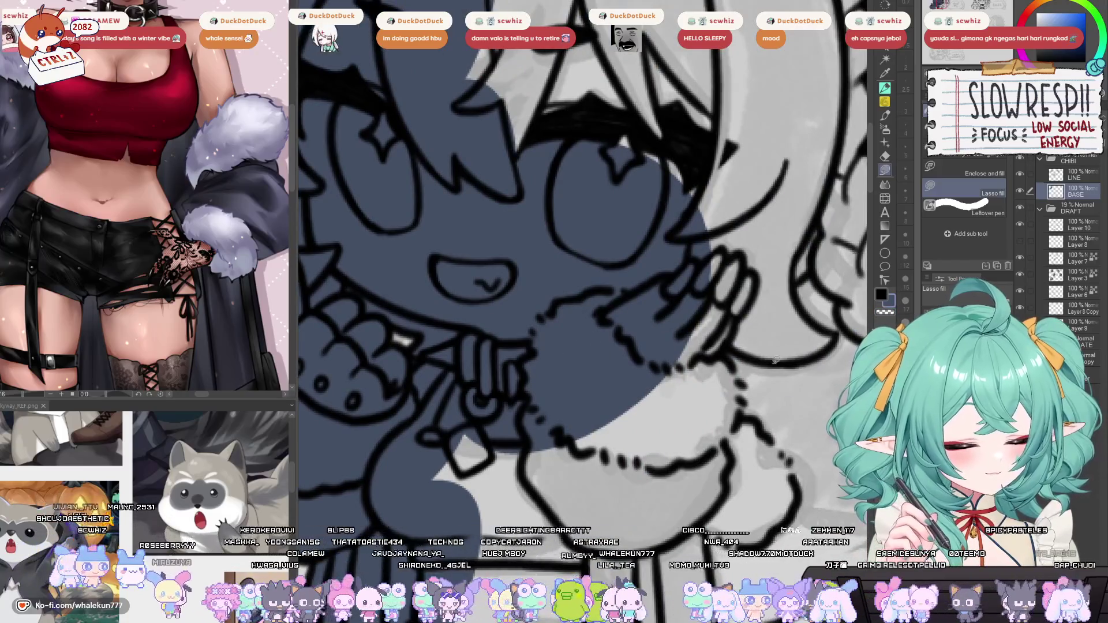
left_click_drag(772, 359, 664, 350)
mouse_move(732, 330)
left_mouse_down()
mouse_move(711, 348)
mouse_move(636, 357)
mouse_move(624, 241)
mouse_move(732, 332)
left_mouse_up()
mouse_move(732, 332)
left_mouse_down()
mouse_move(671, 387)
mouse_move(497, 375)
mouse_move(664, 173)
left_mouse_up()
left_click_drag(648, 389, 686, 256)
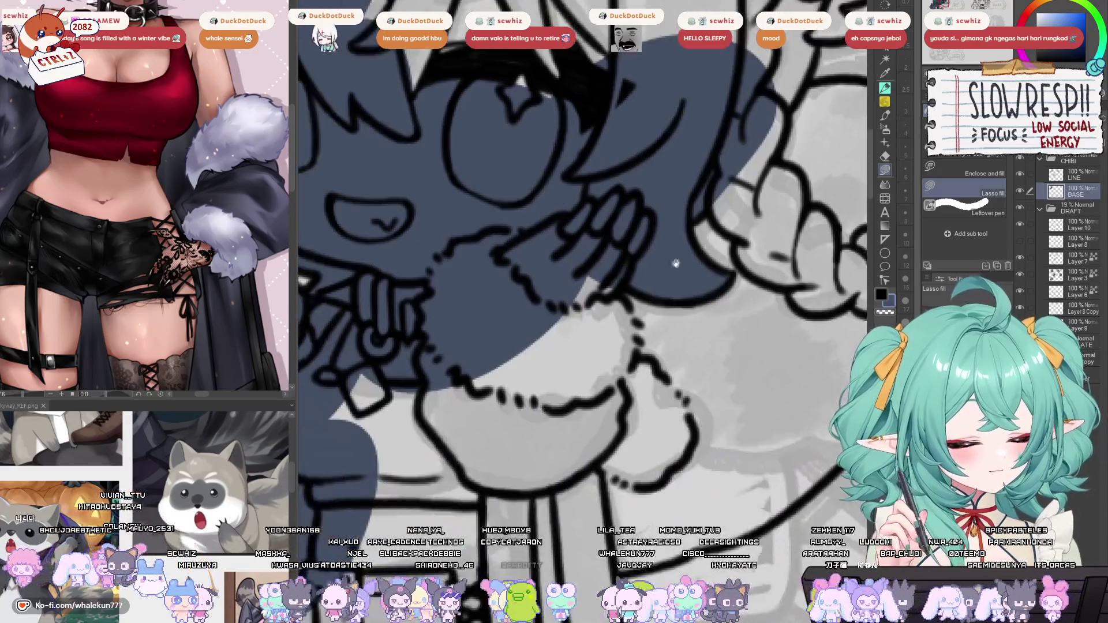
mouse_move(639, 361)
left_mouse_down()
mouse_move(439, 243)
mouse_move(626, 286)
left_mouse_up()
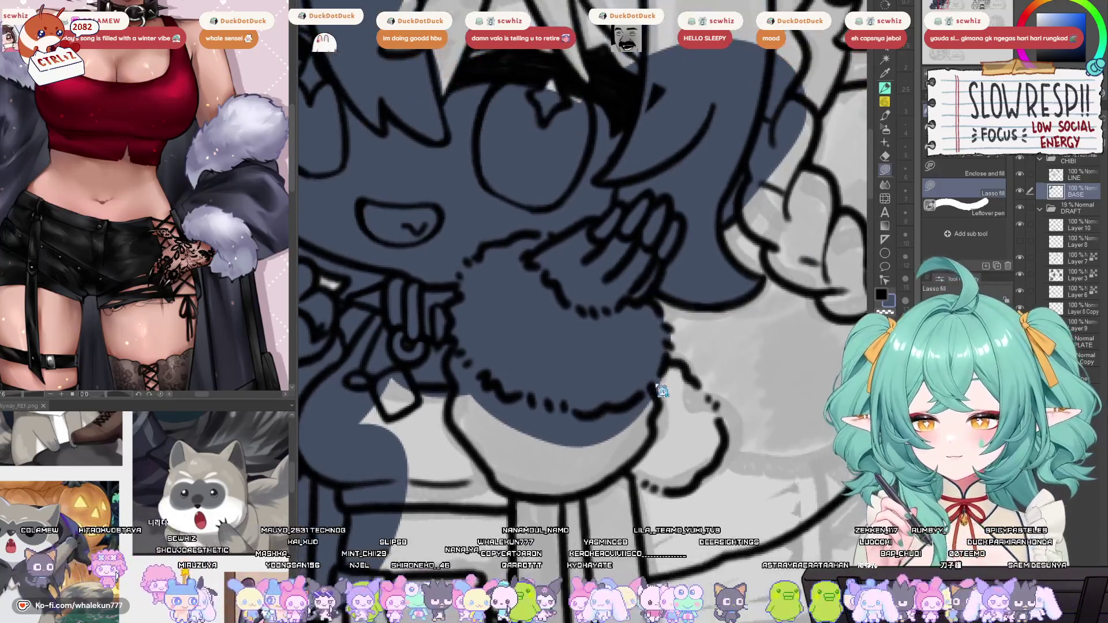
Flip the canvas view back to normal and lasso-fill around the braid.
mouse_move(660, 389)
left_mouse_down()
mouse_move(686, 361)
mouse_move(715, 364)
left_mouse_up()
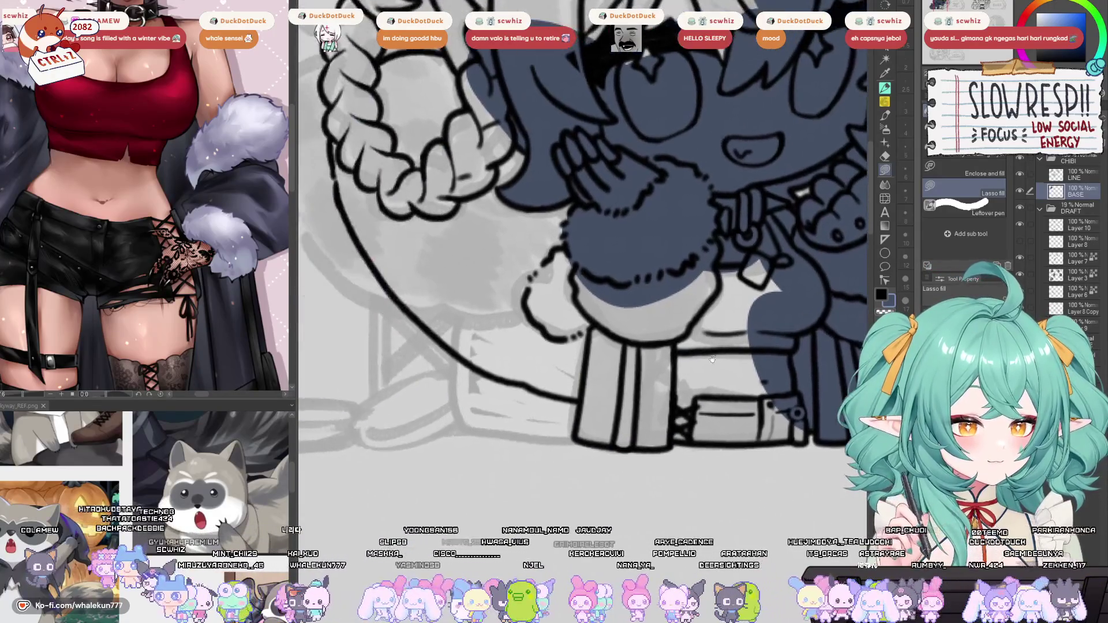
scroll(591, 291, "down", 5)
key("h")
scroll(577, 260, "up", 3)
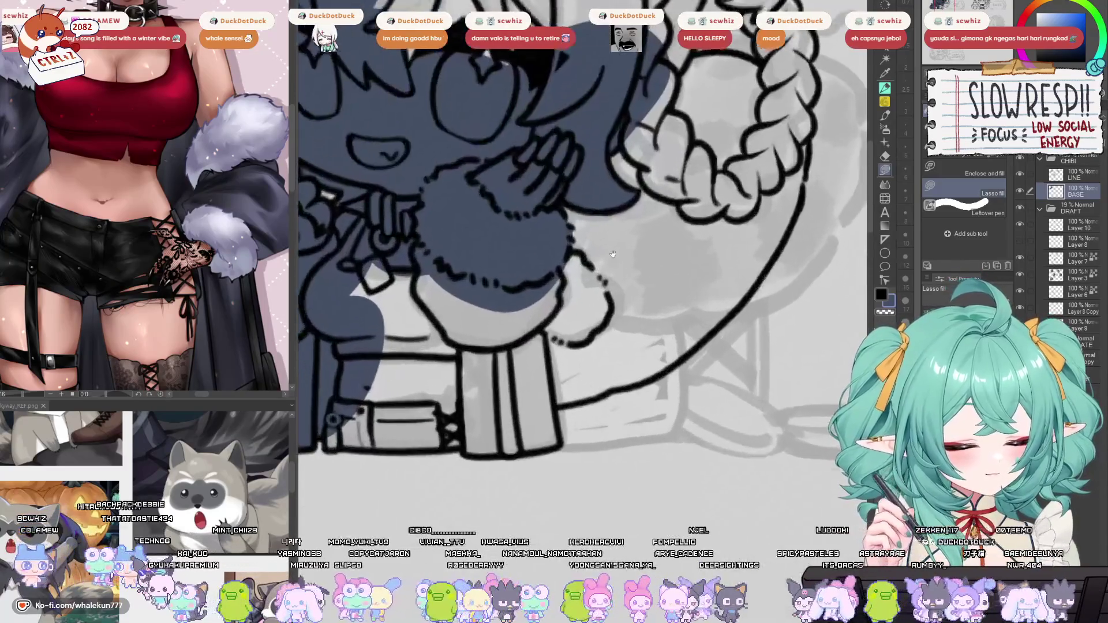
mouse_move(614, 229)
left_mouse_down()
mouse_move(672, 211)
mouse_move(748, 277)
mouse_move(500, 433)
left_mouse_up()
scroll(765, 142, "down", 2)
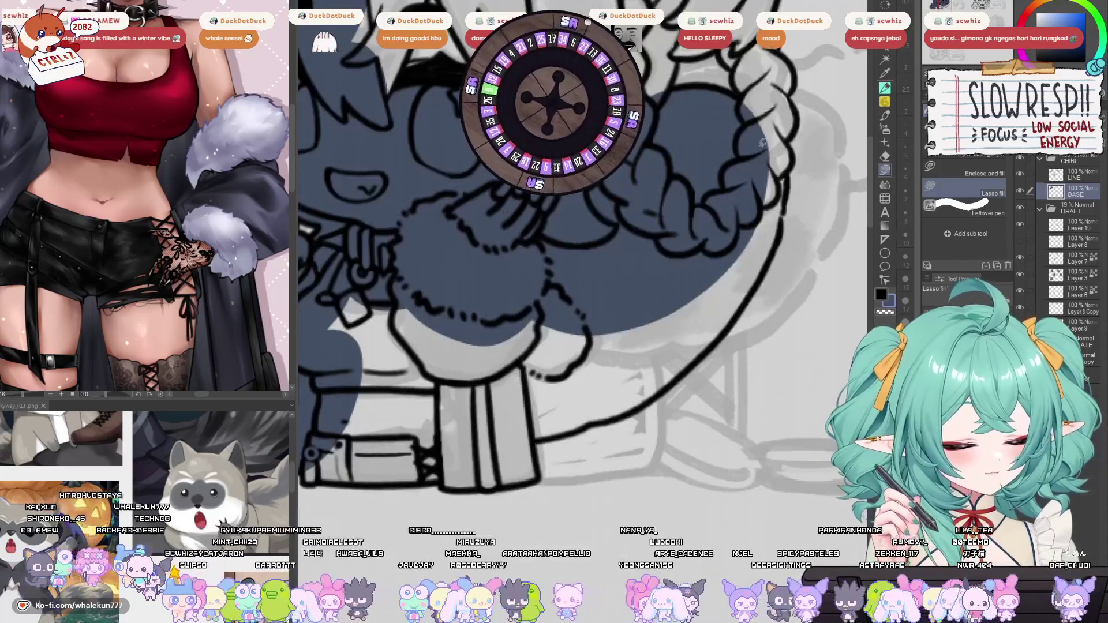
left_click_drag(788, 151, 783, 223)
Fill the body, right pant leg and the area between the legs.
left_click_drag(756, 292, 686, 195)
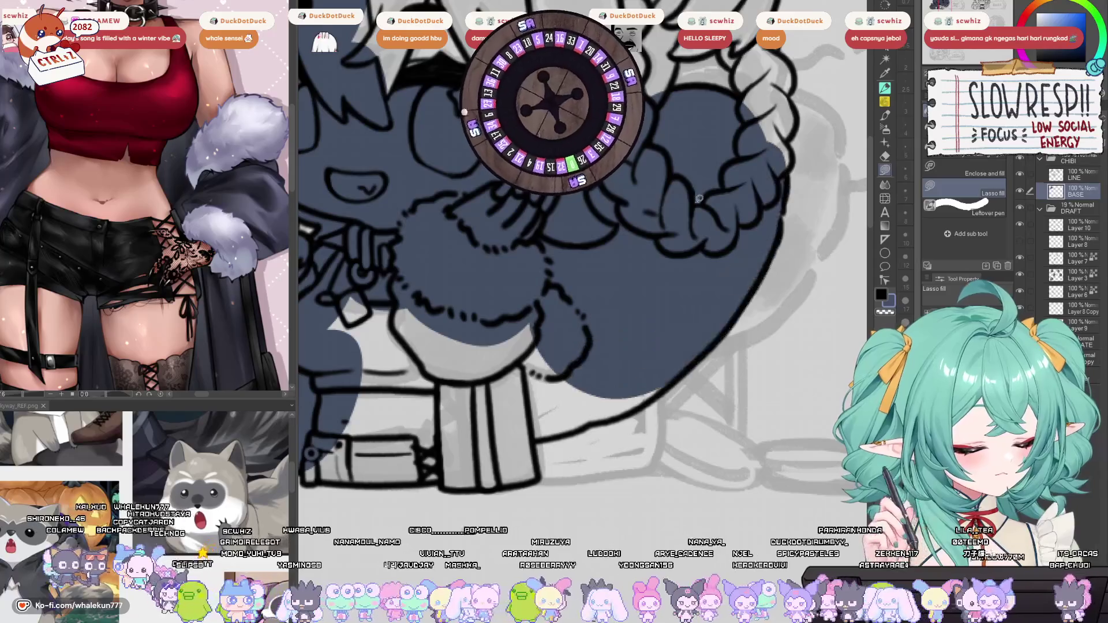
mouse_move(603, 418)
left_mouse_down()
mouse_move(491, 436)
mouse_move(439, 242)
left_mouse_up()
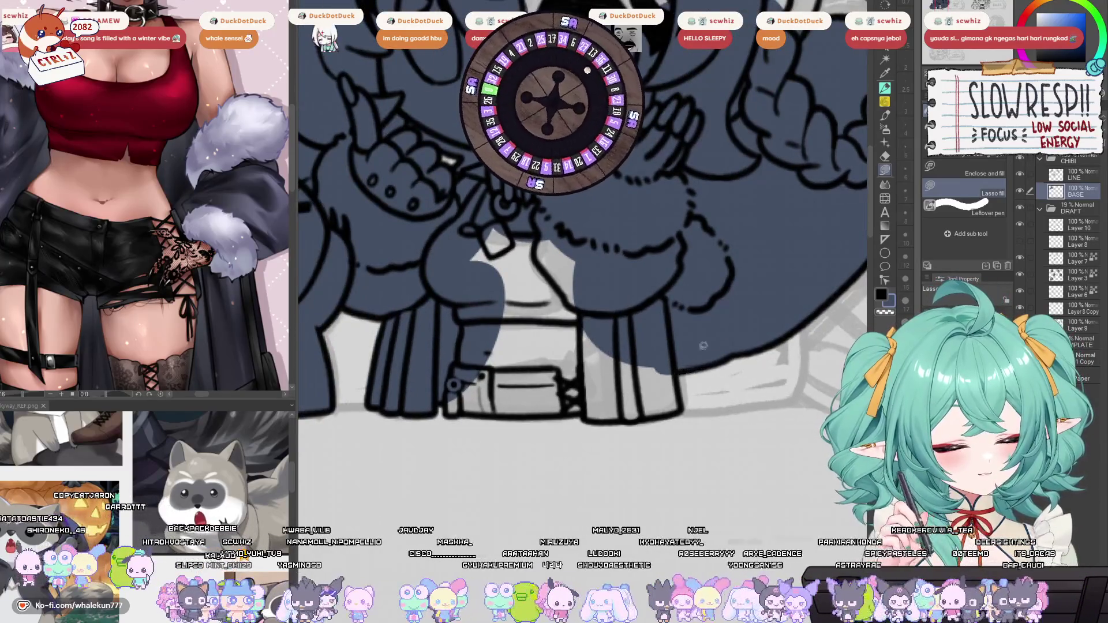
mouse_move(604, 418)
left_mouse_down()
mouse_move(578, 418)
mouse_move(644, 361)
left_mouse_up()
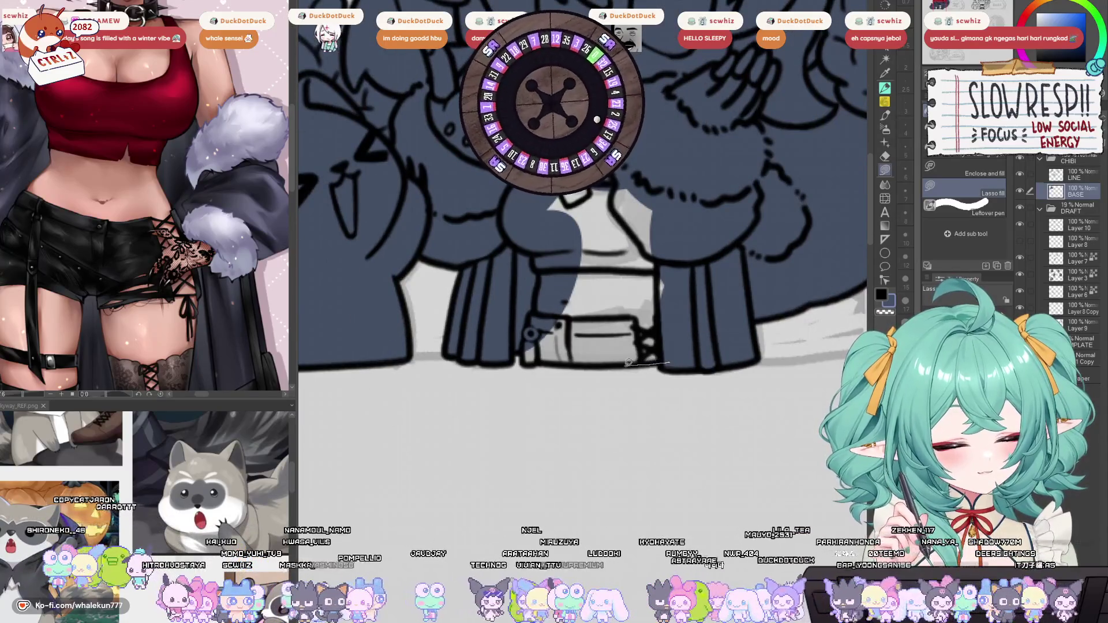
mouse_move(670, 363)
left_mouse_down()
mouse_move(673, 390)
mouse_move(692, 364)
mouse_move(632, 417)
mouse_move(650, 381)
mouse_move(495, 480)
mouse_move(727, 264)
left_mouse_up()
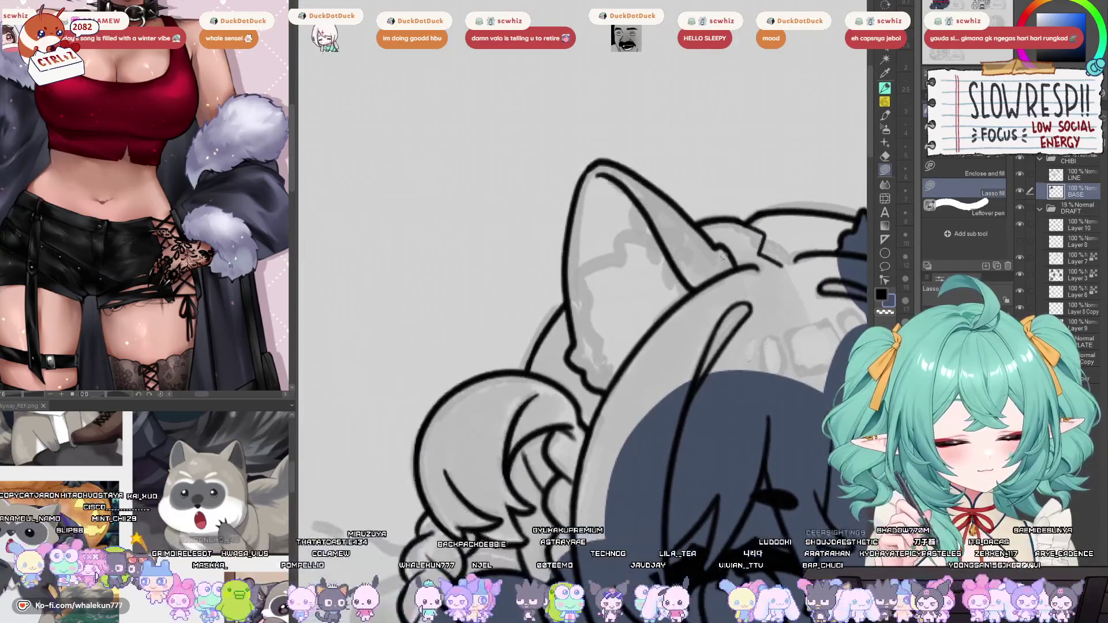
Fill the second ear and top of the head, mirroring the view to check.
mouse_move(568, 262)
left_mouse_down()
mouse_move(762, 323)
mouse_move(605, 164)
mouse_move(663, 190)
mouse_move(718, 289)
left_mouse_up()
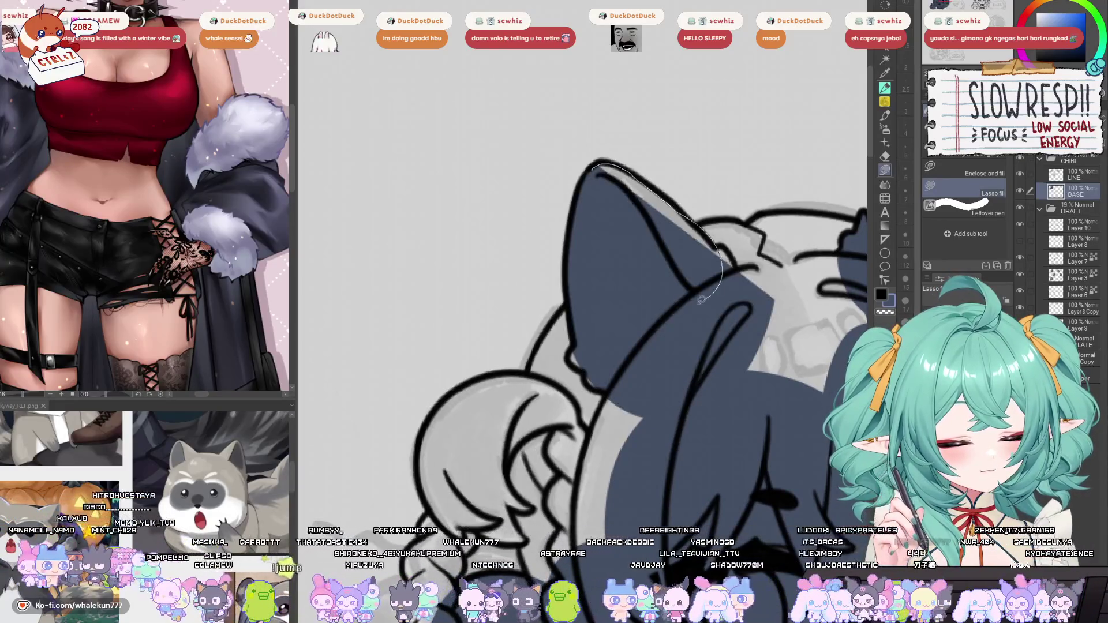
mouse_move(653, 222)
left_mouse_down()
mouse_move(569, 376)
mouse_move(635, 230)
left_mouse_up()
mouse_move(438, 271)
left_mouse_down()
mouse_move(722, 246)
mouse_move(774, 323)
mouse_move(639, 468)
left_mouse_up()
key("h")
key("h")
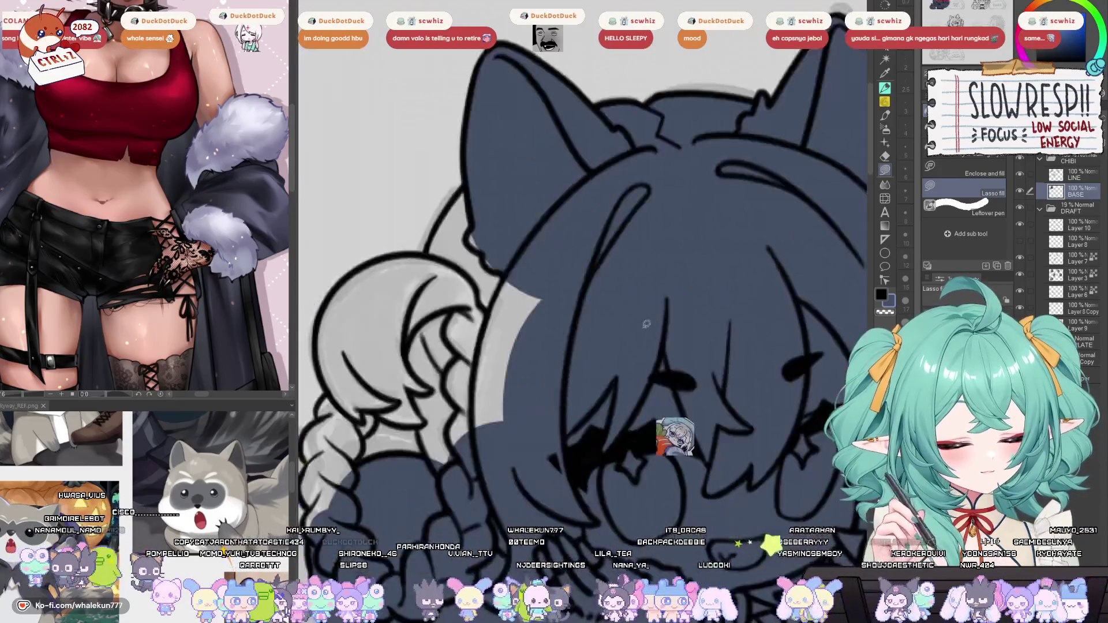
scroll(638, 468, "up", 3)
mouse_move(597, 165)
left_mouse_down()
mouse_move(561, 221)
mouse_move(606, 172)
mouse_move(555, 200)
mouse_move(533, 271)
mouse_move(577, 335)
mouse_move(594, 329)
mouse_move(677, 395)
left_mouse_up()
key("h")
key("h")
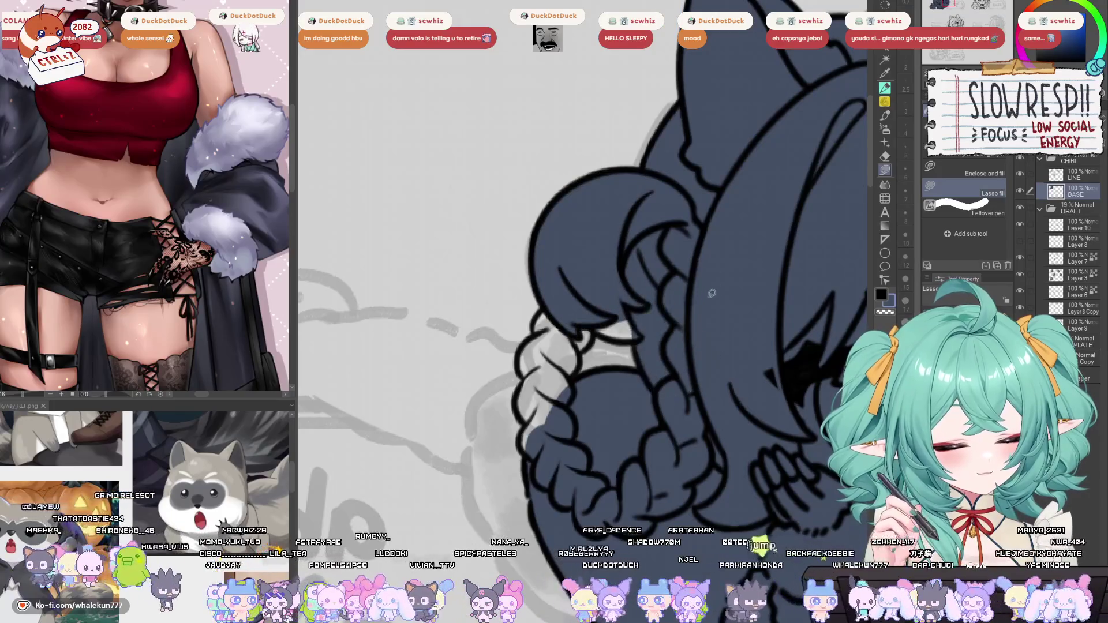
key("h")
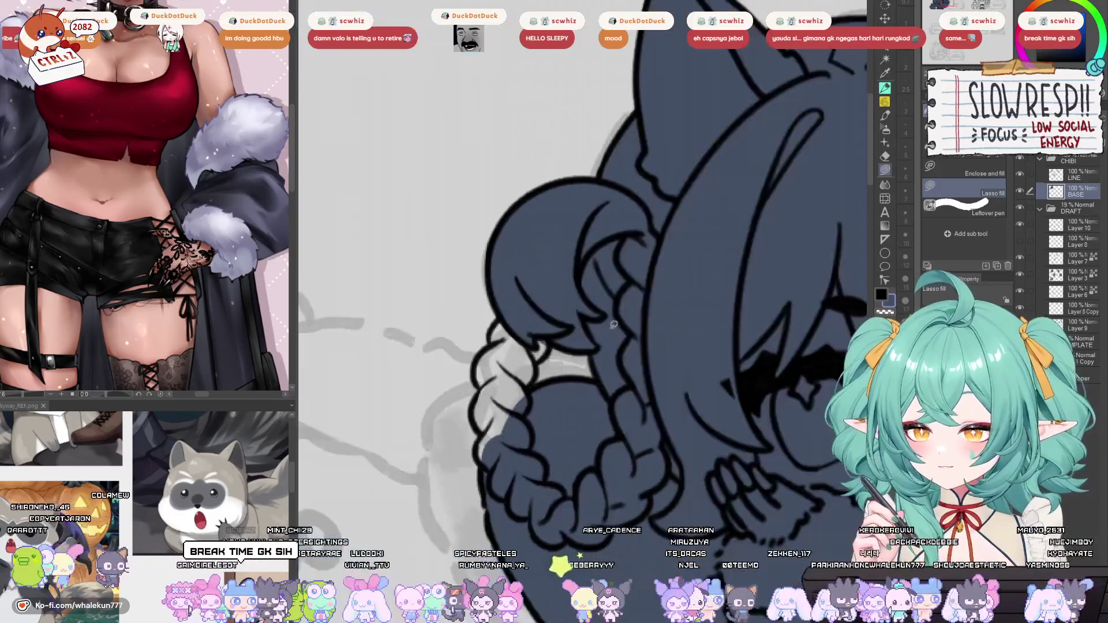
key("h")
Fill the small gaps along the braid's left edge.
left_click_drag(596, 342, 589, 454)
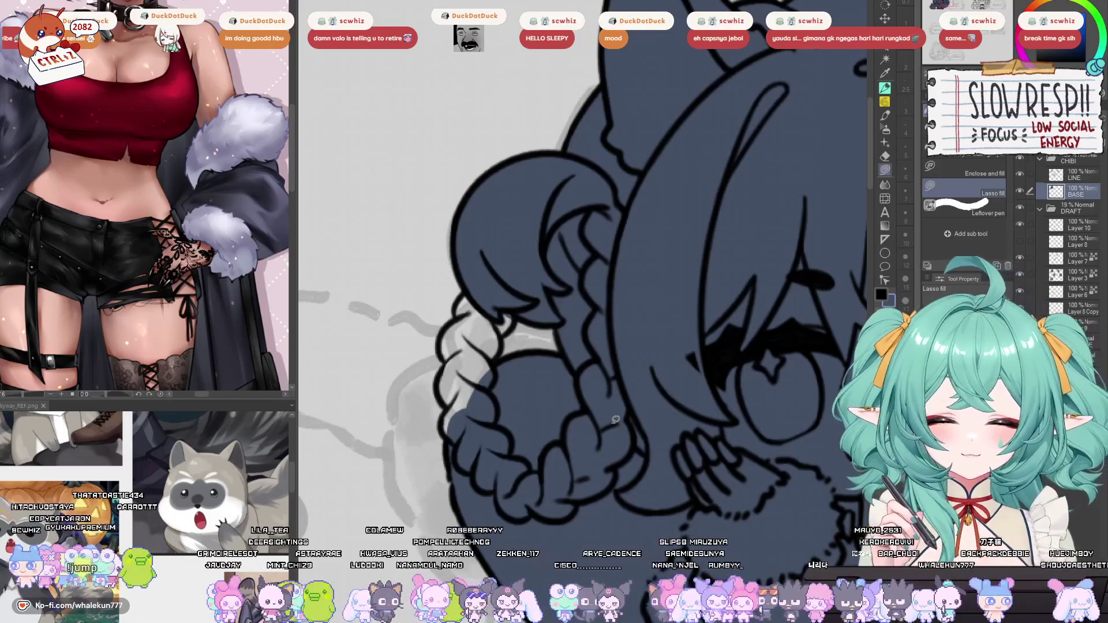
left_click_drag(580, 370, 653, 321)
mouse_move(581, 270)
left_mouse_down()
mouse_move(592, 285)
mouse_move(577, 305)
mouse_move(530, 276)
mouse_move(560, 273)
mouse_move(540, 369)
mouse_move(538, 332)
mouse_move(563, 346)
mouse_move(546, 404)
left_mouse_up()
left_click_drag(593, 348, 550, 351)
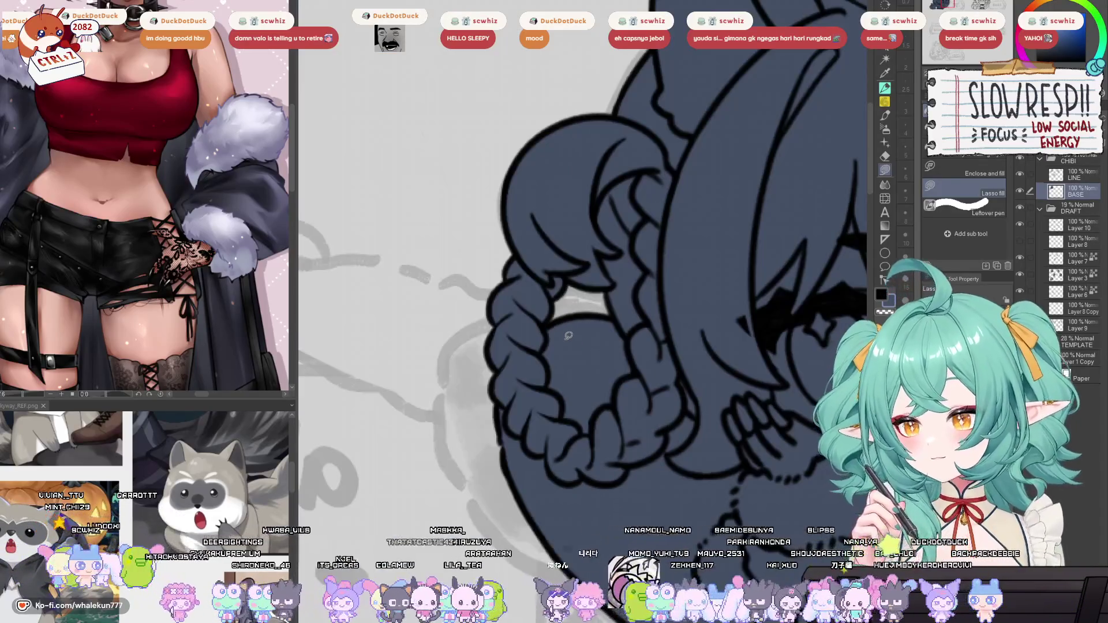
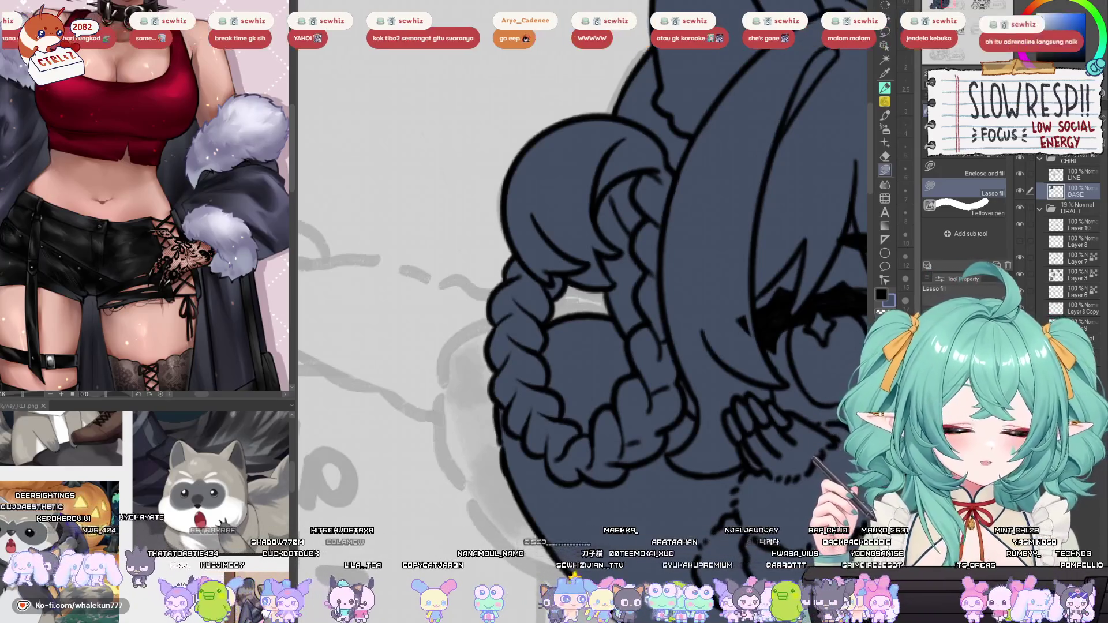
Mirror the canvas to check the filled 'about ME' chibi, then zoom in on the lower chibi's face.
scroll(660, 322, "down", 5)
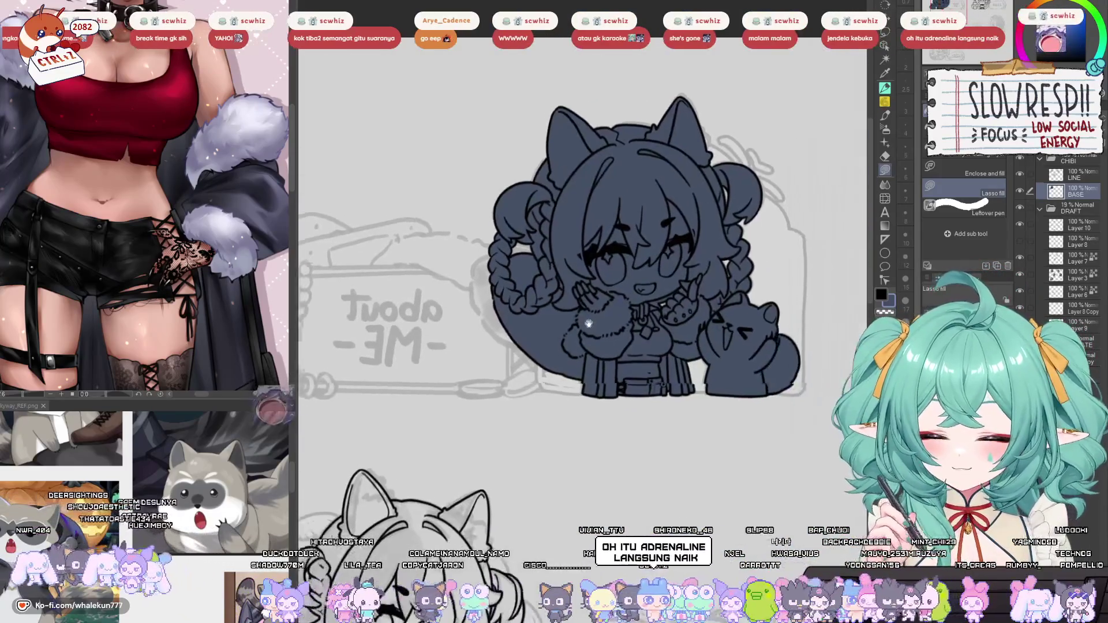
key("h")
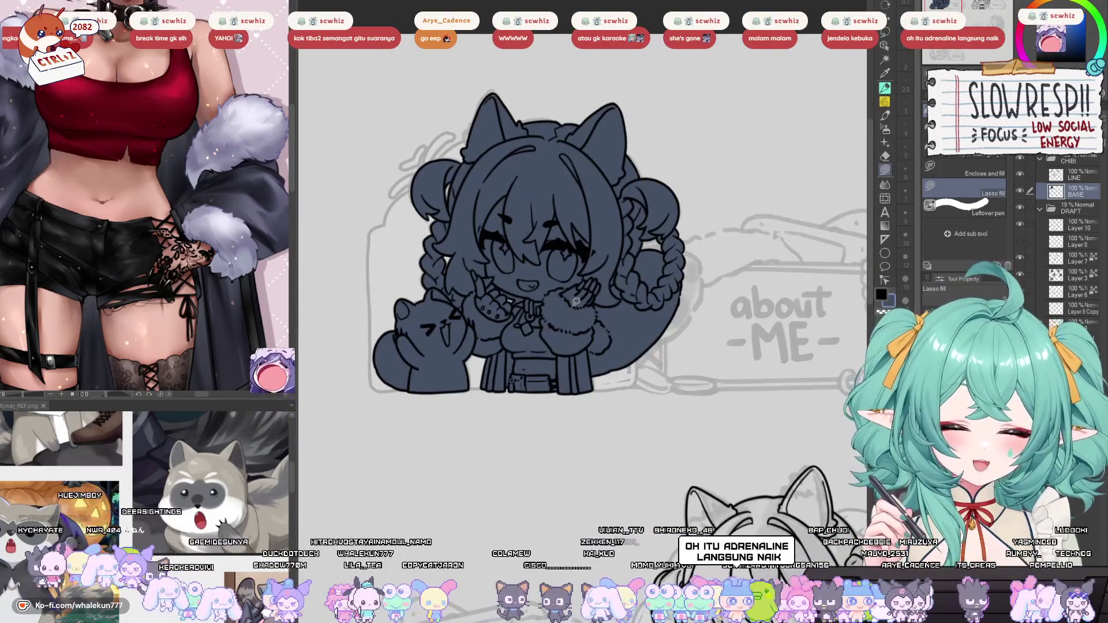
scroll(576, 301, "down", 3)
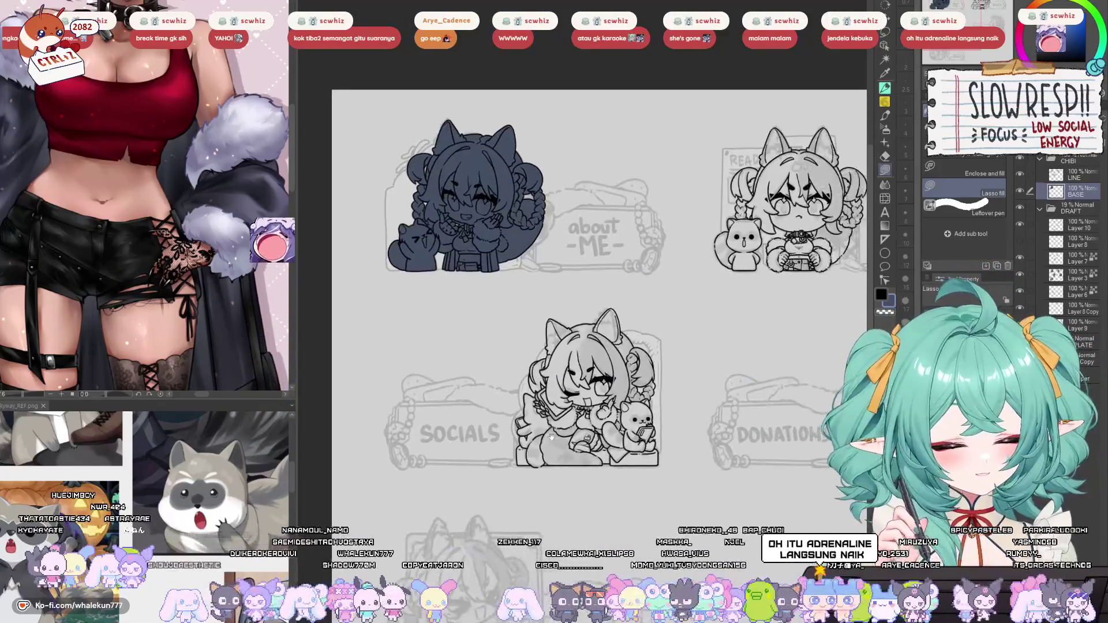
scroll(610, 407, "up", 3)
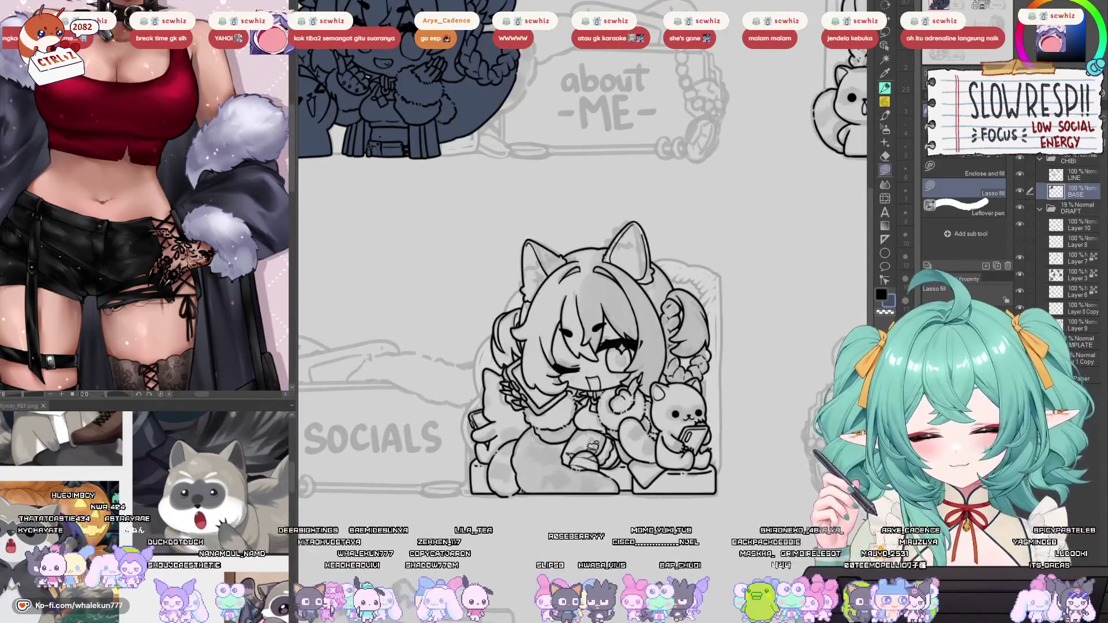
scroll(527, 306, "up", 5)
scroll(527, 306, "up", 2)
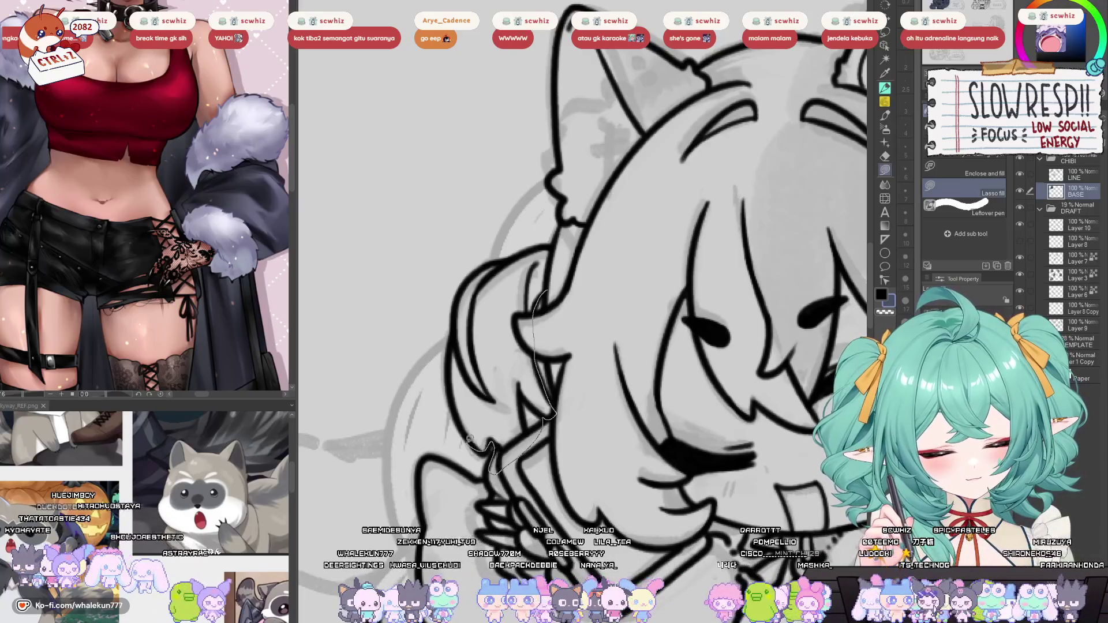
Lasso-fill the upper hair sections of the 'SOCIALS' chibi dark blue.
left_click_drag(500, 260, 498, 262)
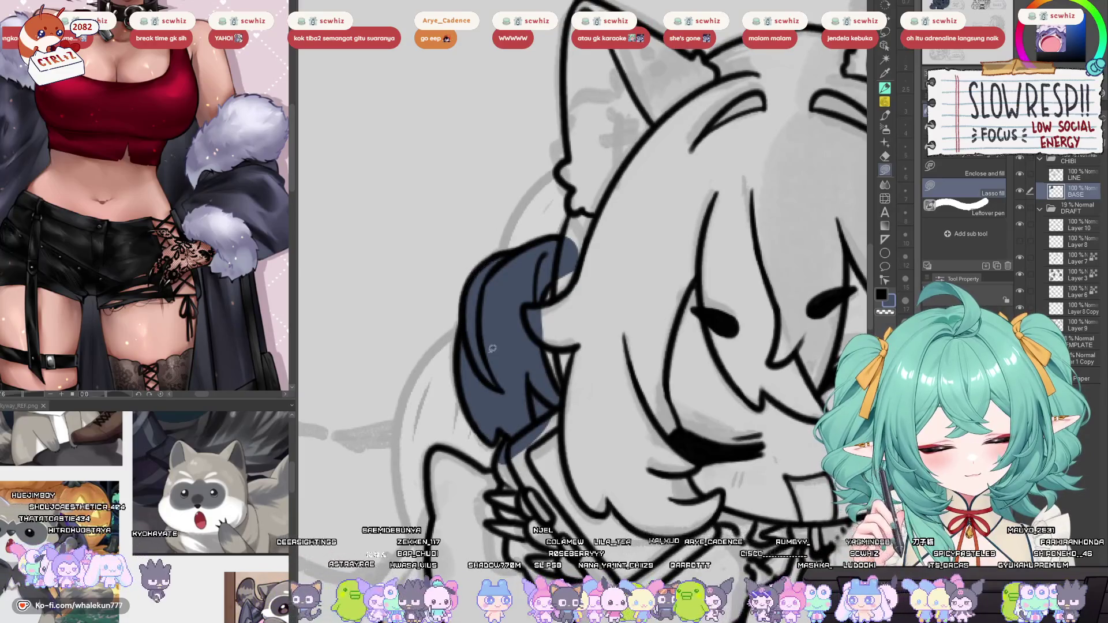
left_click_drag(489, 346, 535, 361)
mouse_move(587, 413)
left_mouse_down()
mouse_move(624, 347)
mouse_move(535, 370)
left_mouse_up()
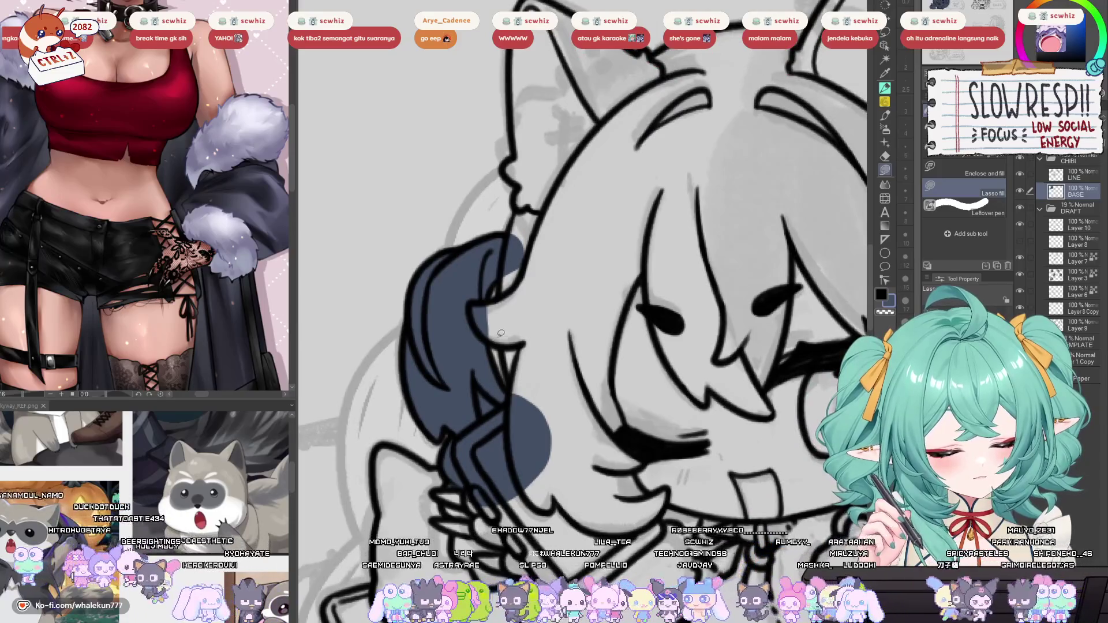
scroll(554, 289, "down", 5)
scroll(577, 321, "up", 5)
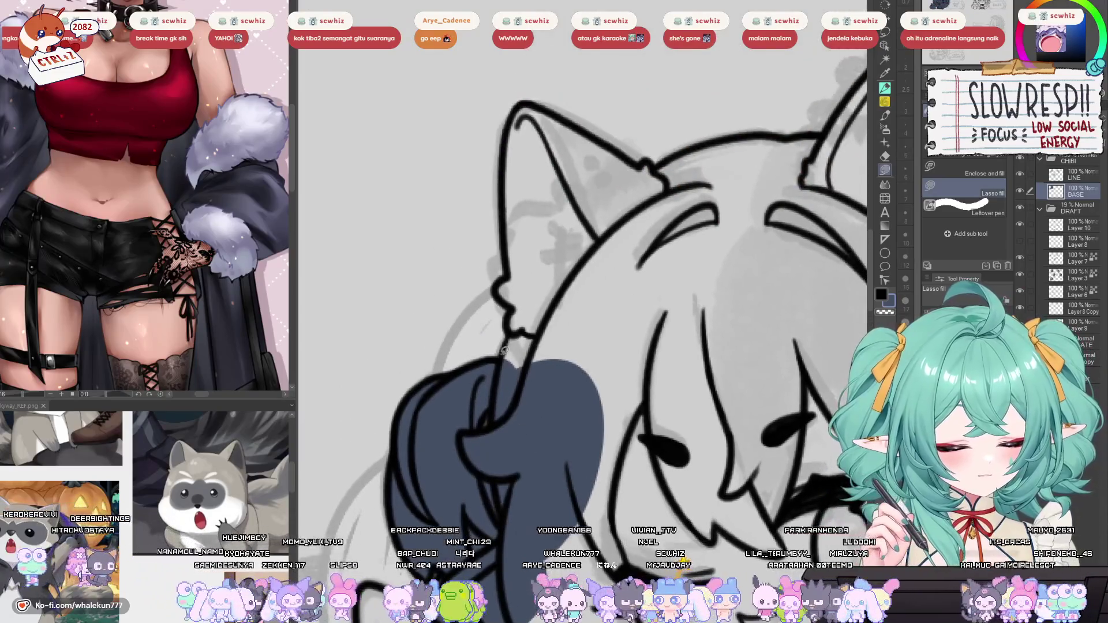
Fill the left cat ear dark blue, mirroring the canvas to check it.
left_click_drag(496, 368, 664, 315)
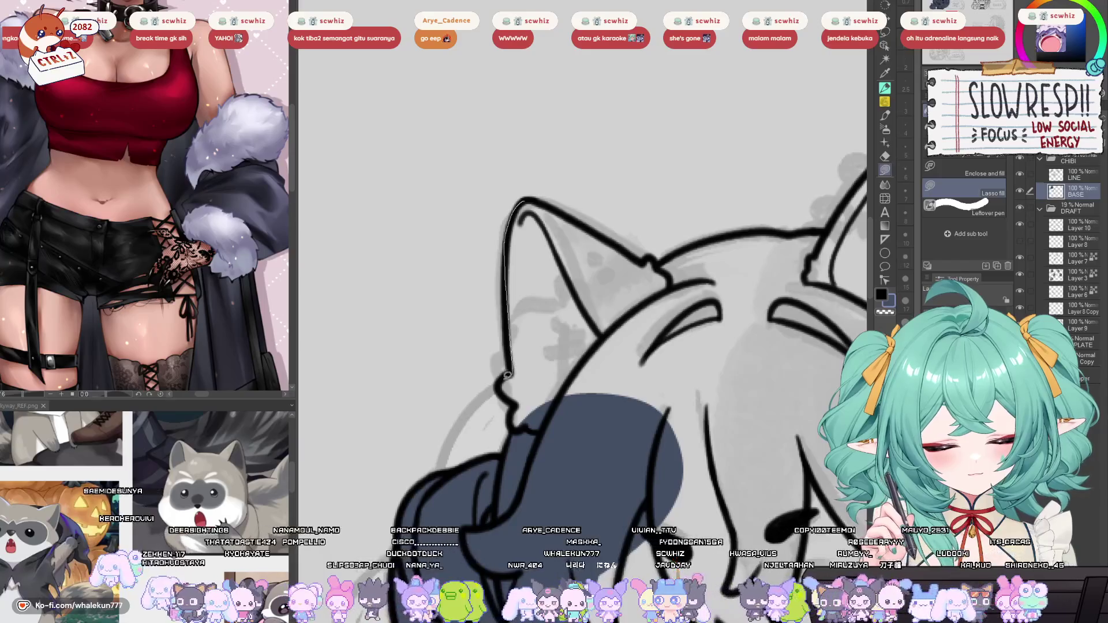
mouse_move(517, 401)
left_mouse_down()
mouse_move(677, 361)
mouse_move(665, 298)
left_mouse_up()
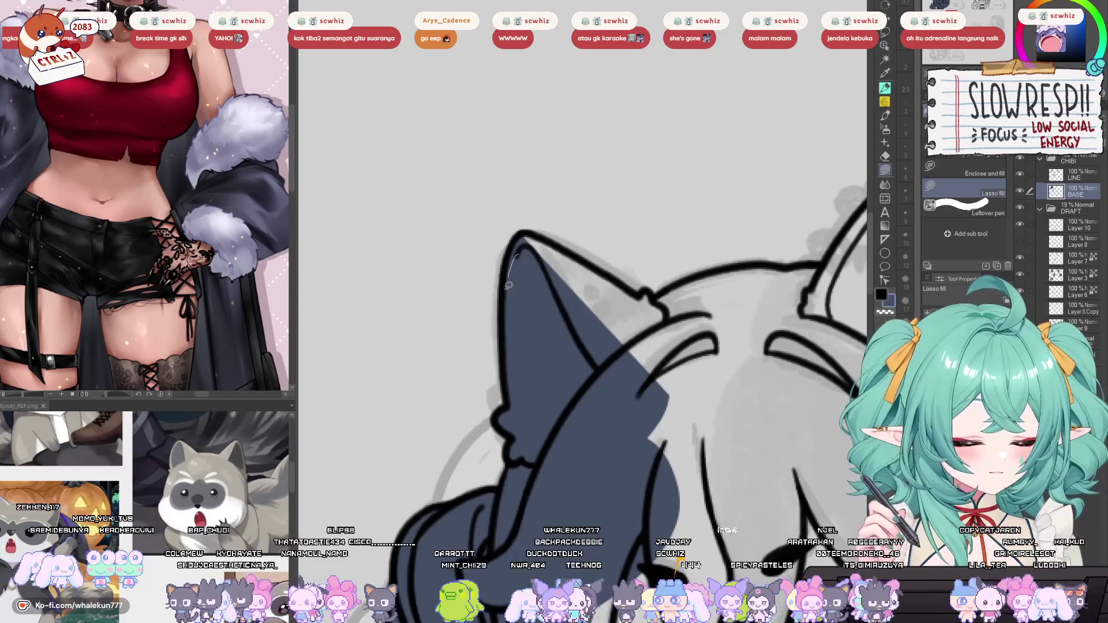
key("h")
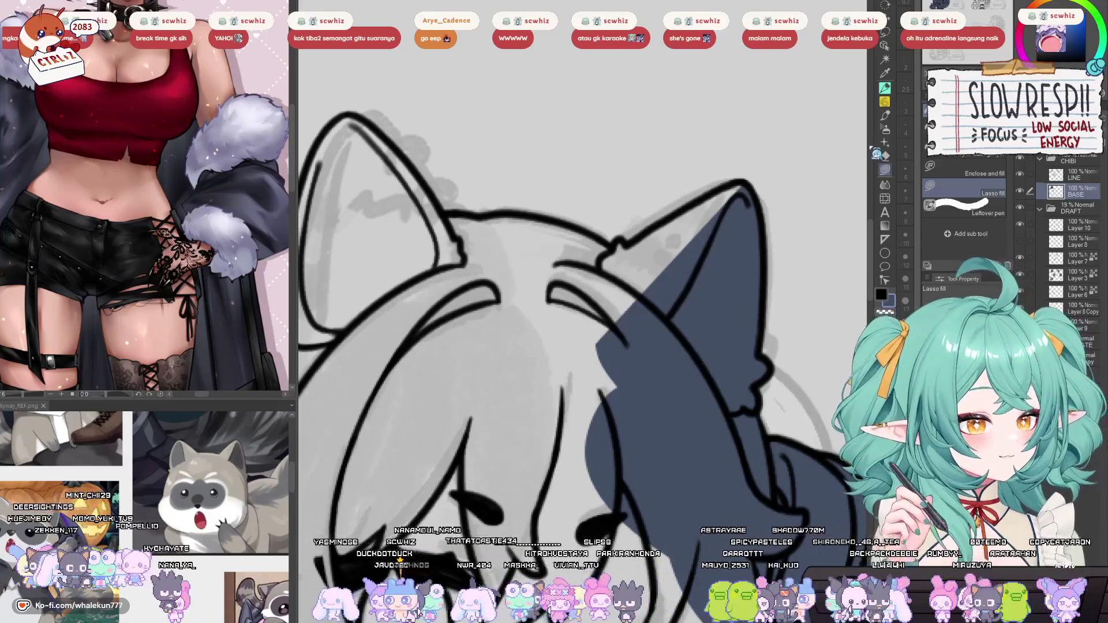
mouse_move(657, 330)
left_mouse_down()
mouse_move(611, 318)
mouse_move(612, 390)
left_mouse_up()
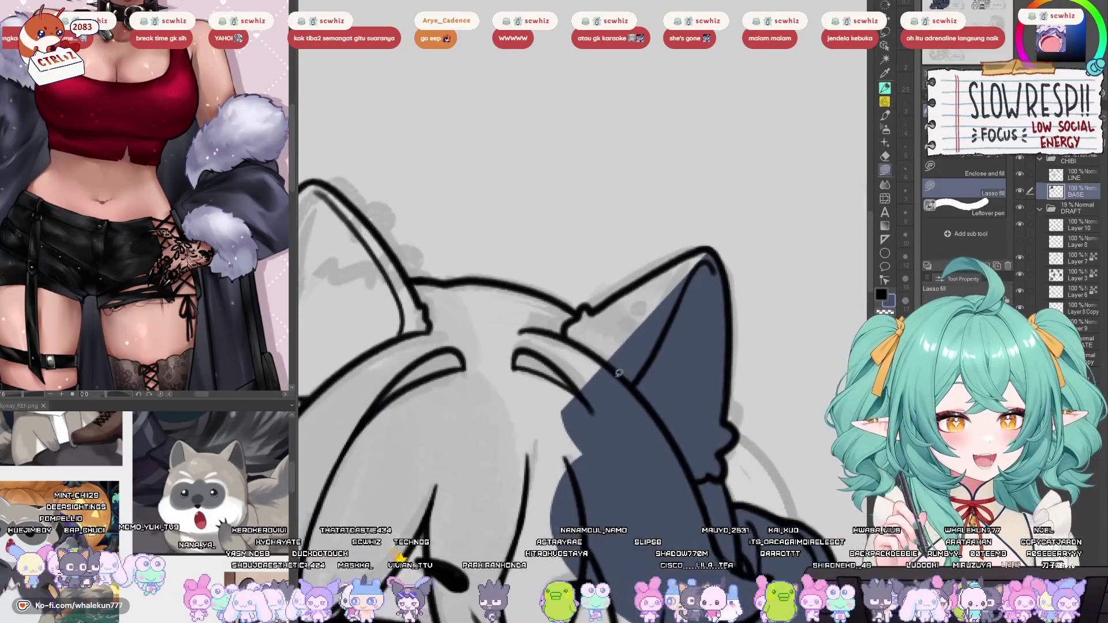
mouse_move(720, 262)
left_mouse_down()
mouse_move(707, 249)
mouse_move(583, 323)
mouse_move(647, 367)
left_mouse_up()
key("h")
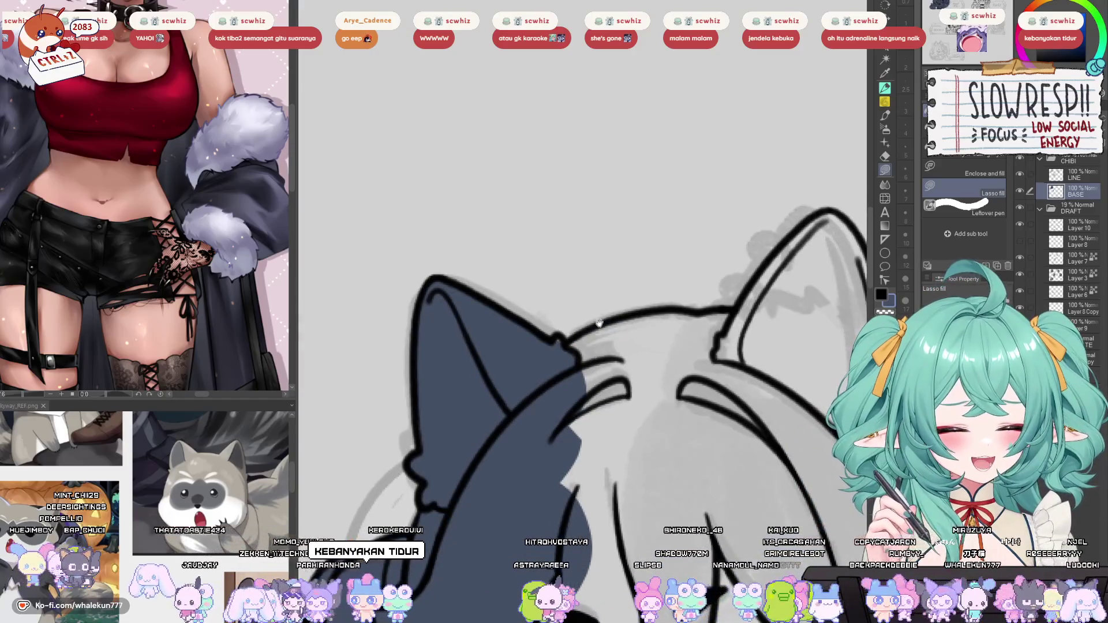
Fill the ear's top edge, the remaining light ear parts and the area below the ears.
mouse_move(561, 349)
left_mouse_down()
mouse_move(682, 305)
mouse_move(748, 323)
mouse_move(612, 462)
left_mouse_up()
key("h")
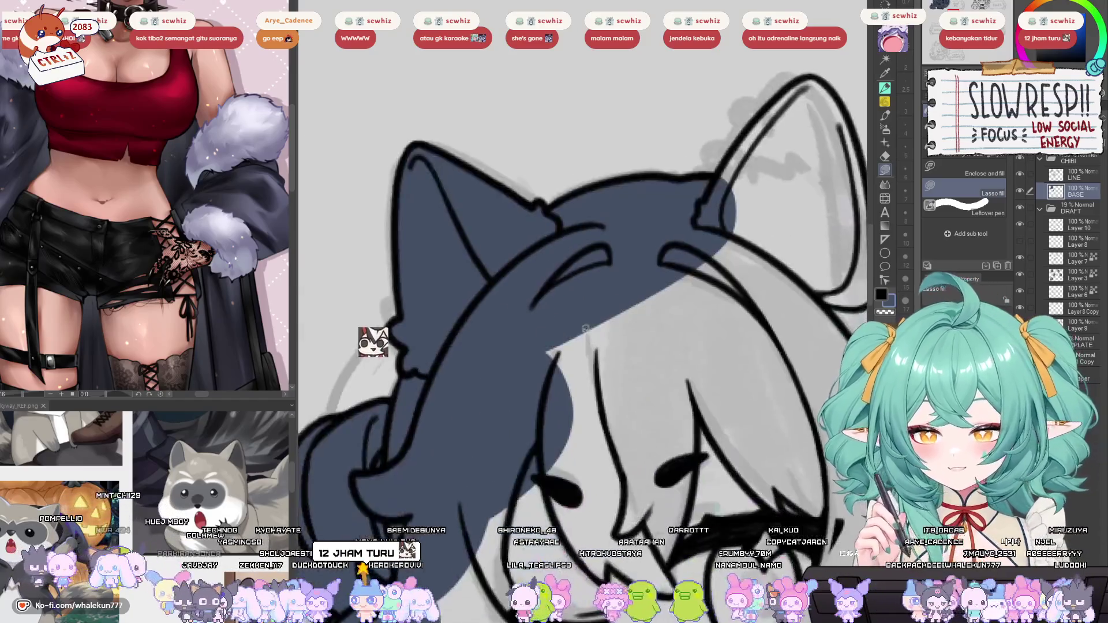
key("h")
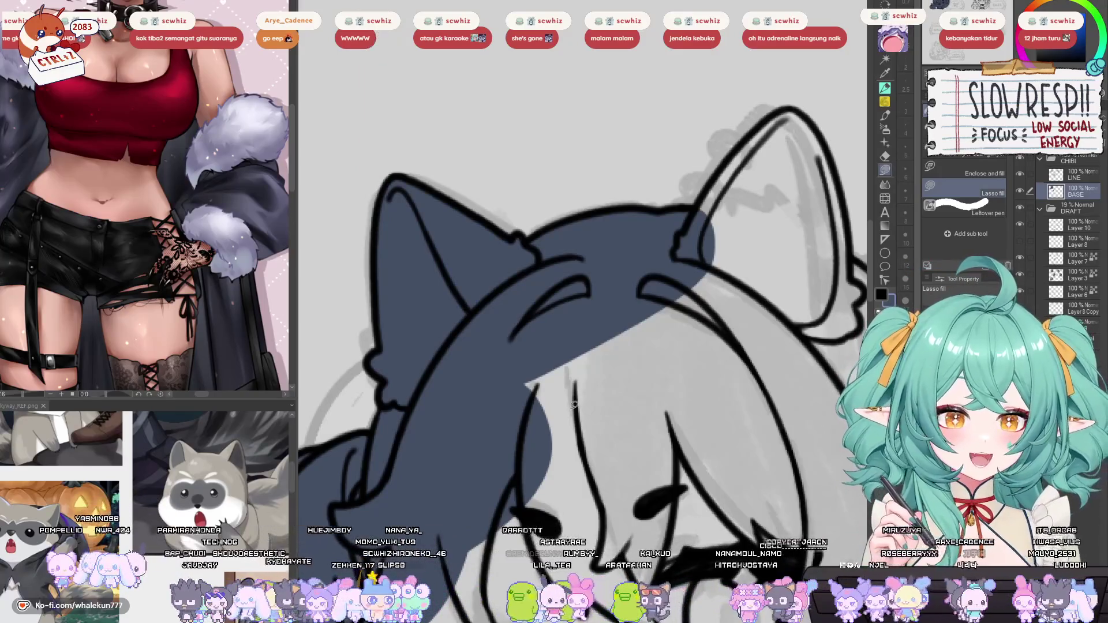
left_click_drag(574, 405, 447, 486)
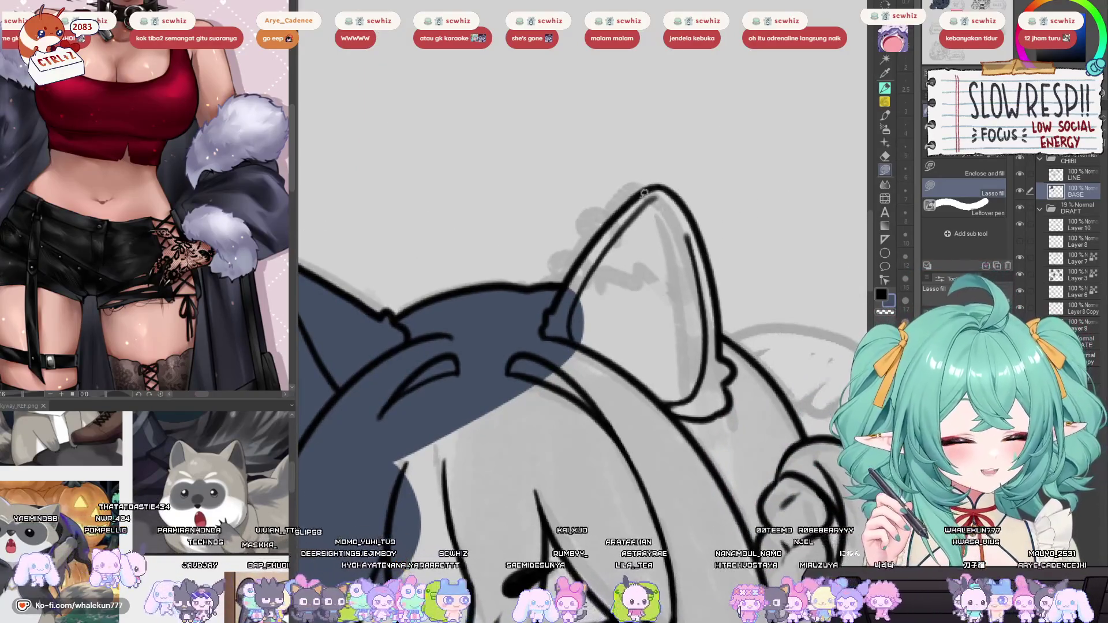
mouse_move(641, 195)
left_mouse_down()
mouse_move(572, 381)
mouse_move(577, 404)
left_mouse_up()
key("h")
mouse_move(513, 266)
left_mouse_down()
mouse_move(640, 254)
mouse_move(624, 276)
mouse_move(649, 300)
mouse_move(572, 491)
mouse_move(629, 493)
left_mouse_up()
mouse_move(577, 456)
left_mouse_down()
mouse_move(644, 321)
mouse_move(542, 490)
mouse_move(635, 497)
left_mouse_up()
key("h")
left_click_drag(520, 496, 665, 360)
Fill the cheek, mouth and chest areas dark blue, redoing the chest fill once.
scroll(695, 418, "down", 3)
scroll(616, 401, "up", 3)
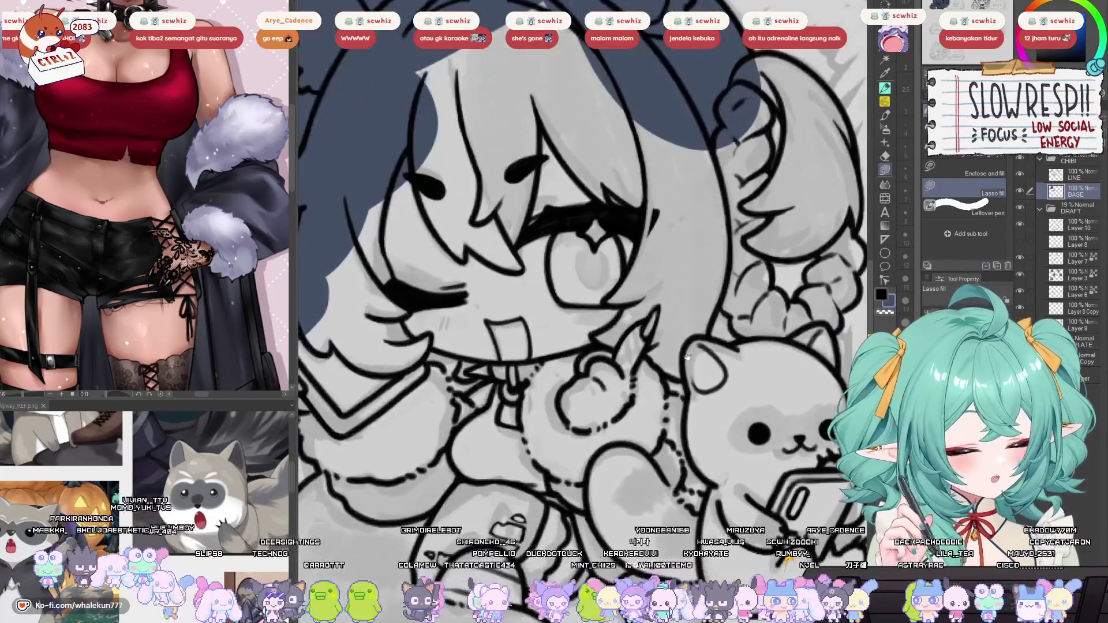
mouse_move(560, 390)
left_mouse_down()
mouse_move(635, 289)
mouse_move(520, 341)
mouse_move(587, 371)
left_mouse_up()
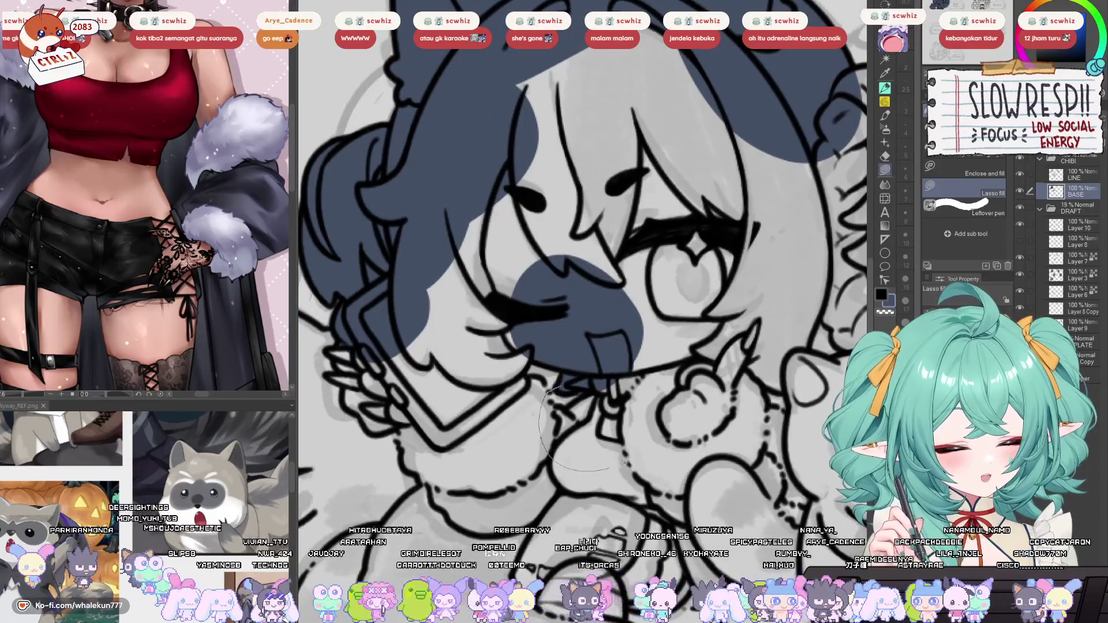
left_click_drag(611, 465, 605, 374)
key("ctrl+z")
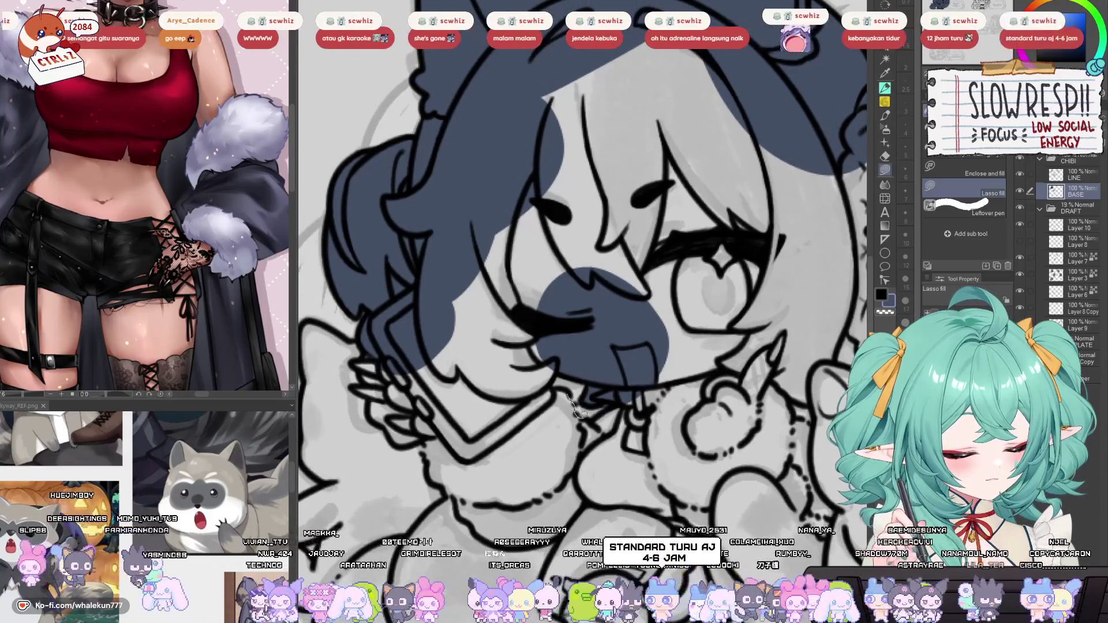
left_click_drag(645, 382, 498, 457)
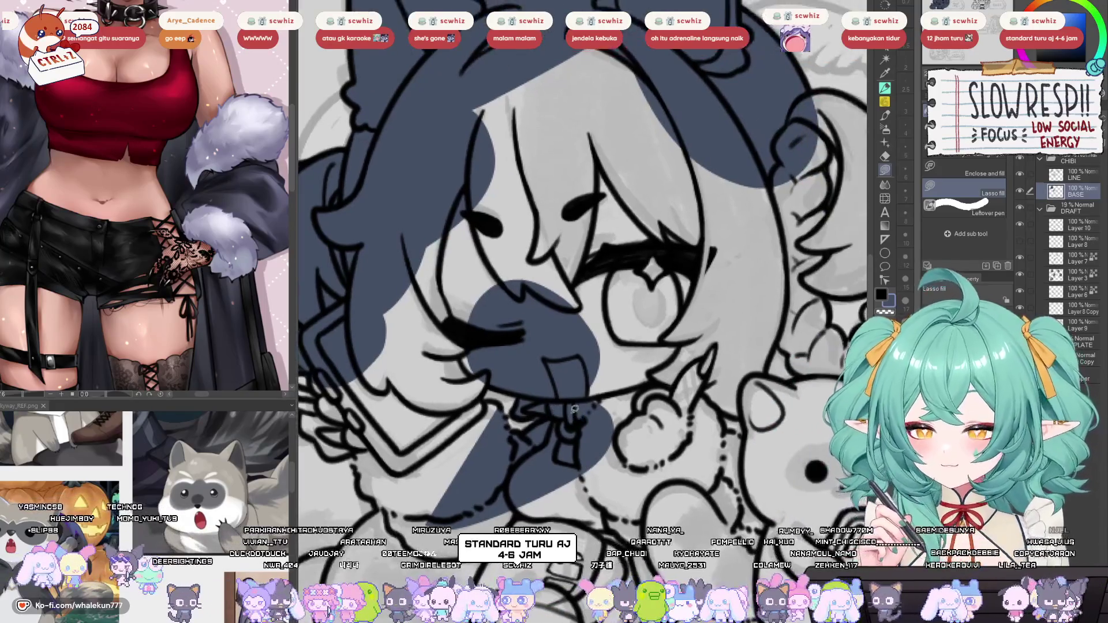
Fill the region below the mouth dark blue, mirroring the canvas to check.
key("h")
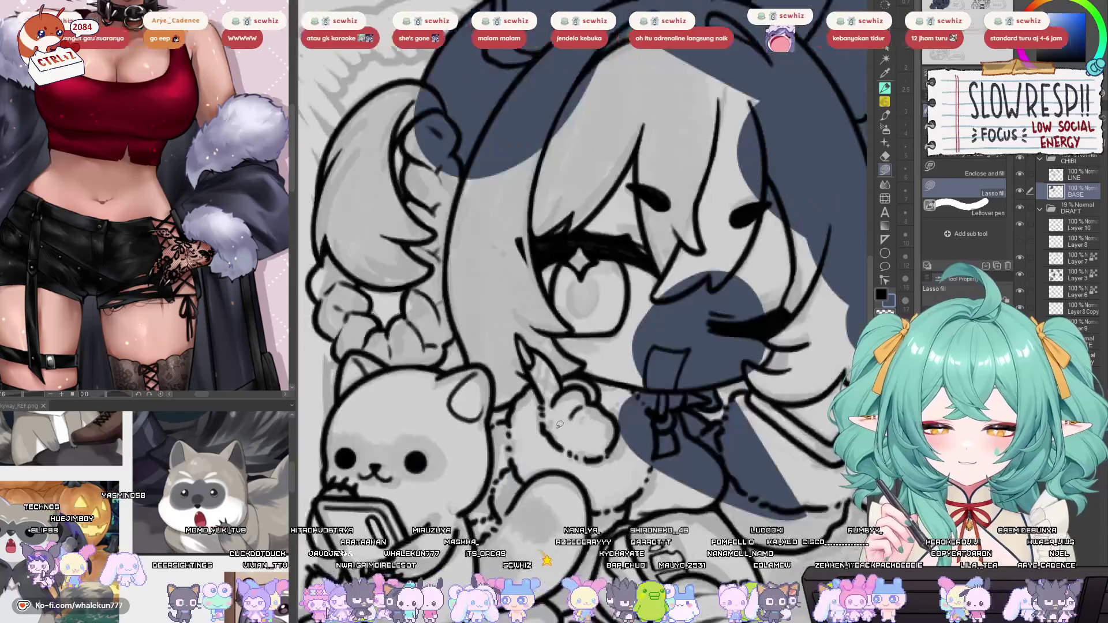
left_click_drag(706, 407, 612, 411)
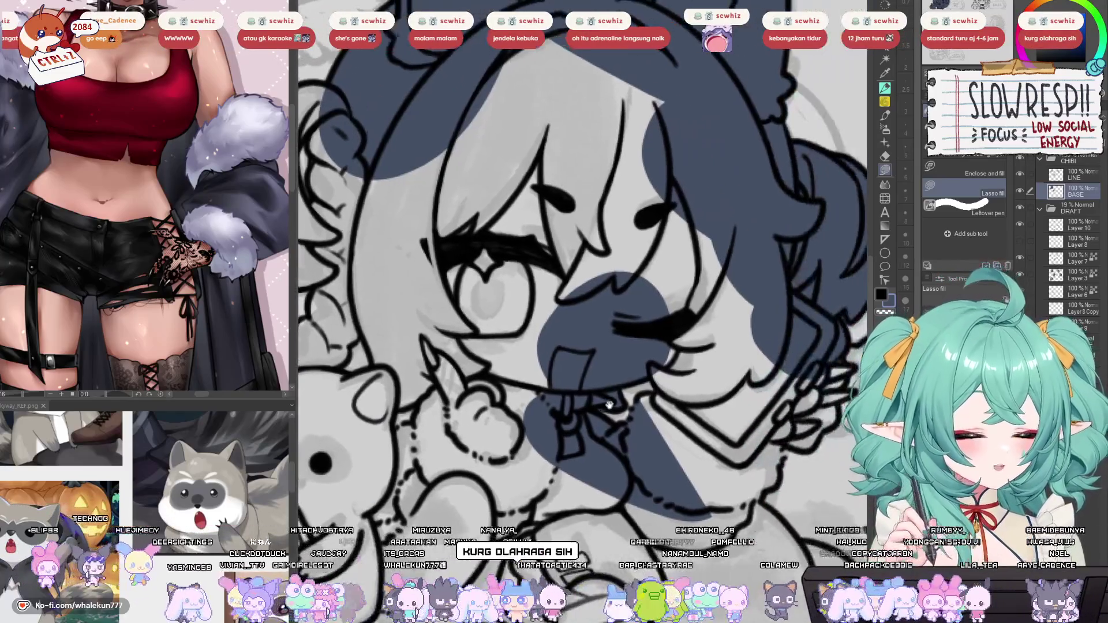
key("h")
scroll(603, 447, "up", 2)
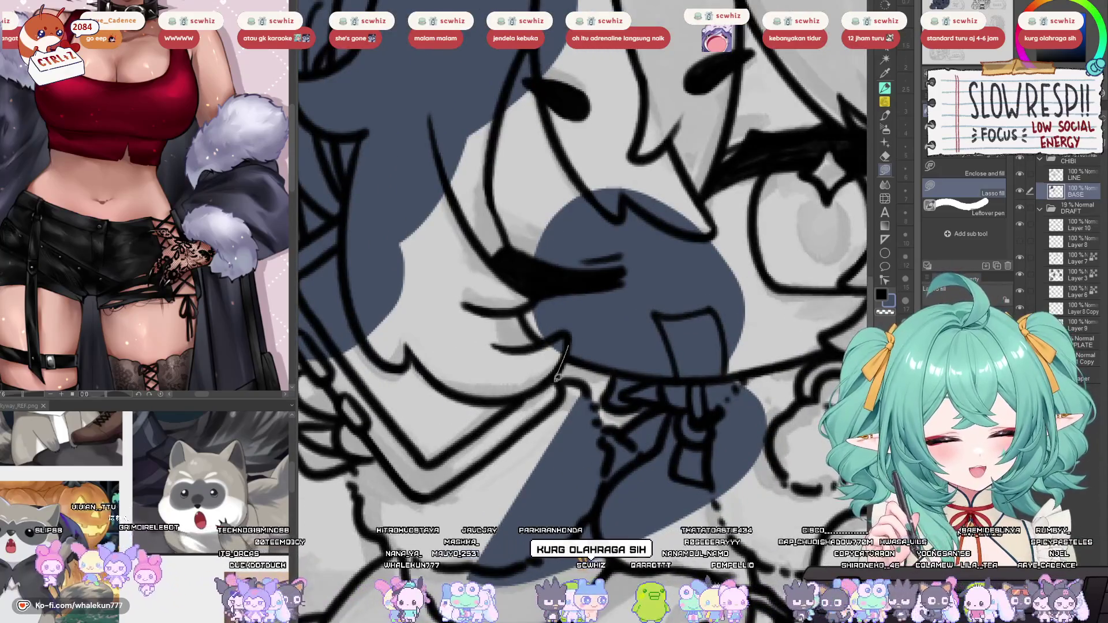
mouse_move(575, 378)
left_mouse_down()
mouse_move(537, 496)
mouse_move(416, 462)
left_mouse_up()
left_click_drag(520, 375, 531, 427)
mouse_move(583, 393)
left_mouse_down()
mouse_move(395, 425)
mouse_move(534, 441)
mouse_move(576, 301)
left_mouse_up()
Fill the phone under the hand and the light areas below it dark blue.
mouse_move(404, 281)
left_mouse_down()
mouse_move(507, 299)
mouse_move(407, 265)
mouse_move(409, 424)
mouse_move(701, 425)
mouse_move(606, 407)
mouse_move(694, 394)
left_mouse_up()
mouse_move(476, 310)
left_mouse_down()
mouse_move(479, 320)
mouse_move(430, 332)
mouse_move(456, 412)
mouse_move(475, 321)
left_mouse_up()
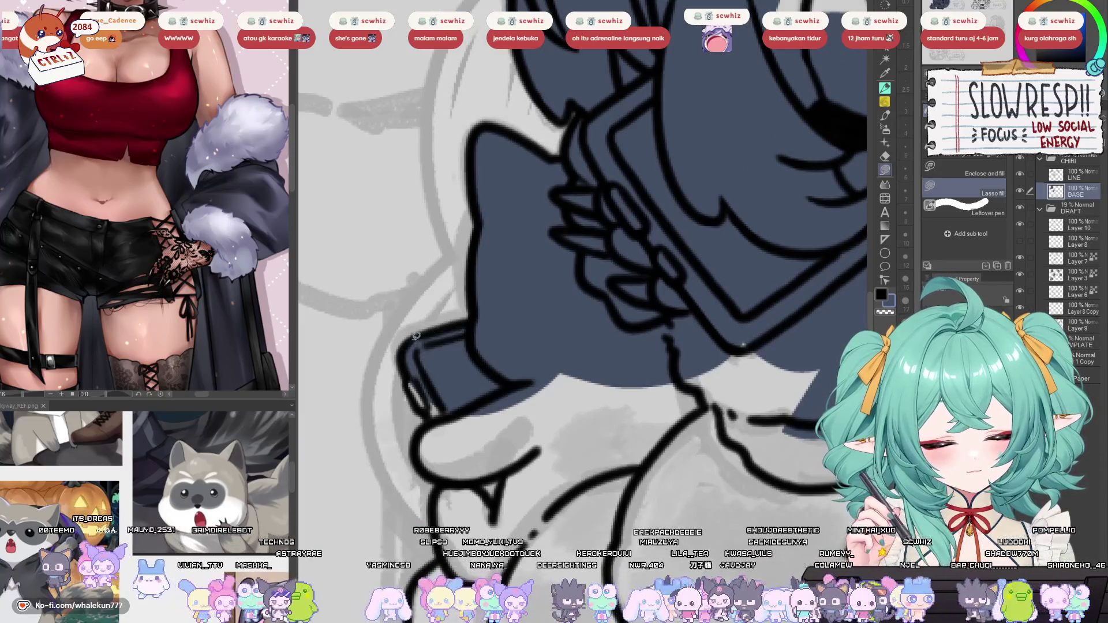
mouse_move(412, 344)
left_mouse_down()
mouse_move(410, 385)
mouse_move(428, 419)
mouse_move(536, 322)
left_mouse_up()
scroll(448, 367, "down", 2)
mouse_move(448, 367)
left_mouse_down()
mouse_move(430, 411)
mouse_move(593, 309)
left_mouse_up()
mouse_move(517, 418)
left_mouse_down()
mouse_move(462, 439)
mouse_move(445, 497)
mouse_move(641, 398)
left_mouse_up()
mouse_move(616, 297)
left_mouse_down()
mouse_move(559, 311)
mouse_move(615, 462)
mouse_move(664, 346)
left_mouse_up()
mouse_move(606, 265)
left_mouse_down()
mouse_move(451, 496)
mouse_move(724, 358)
mouse_move(489, 359)
left_mouse_up()
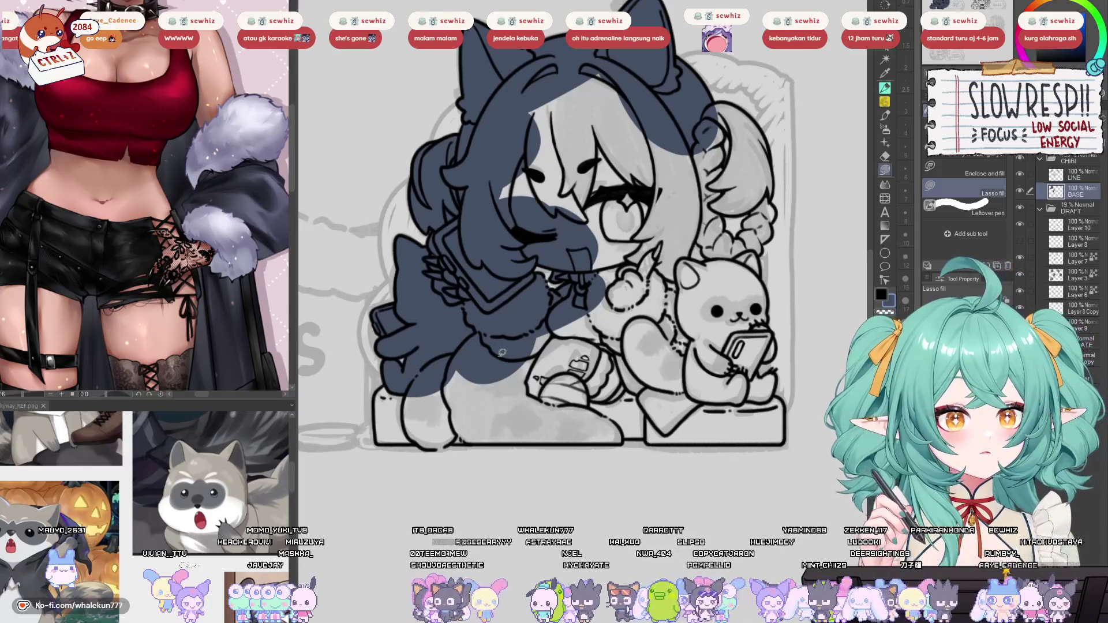
Lasso-fill the left and lower leg areas with the dark-blue base.
scroll(613, 388, "up", 5)
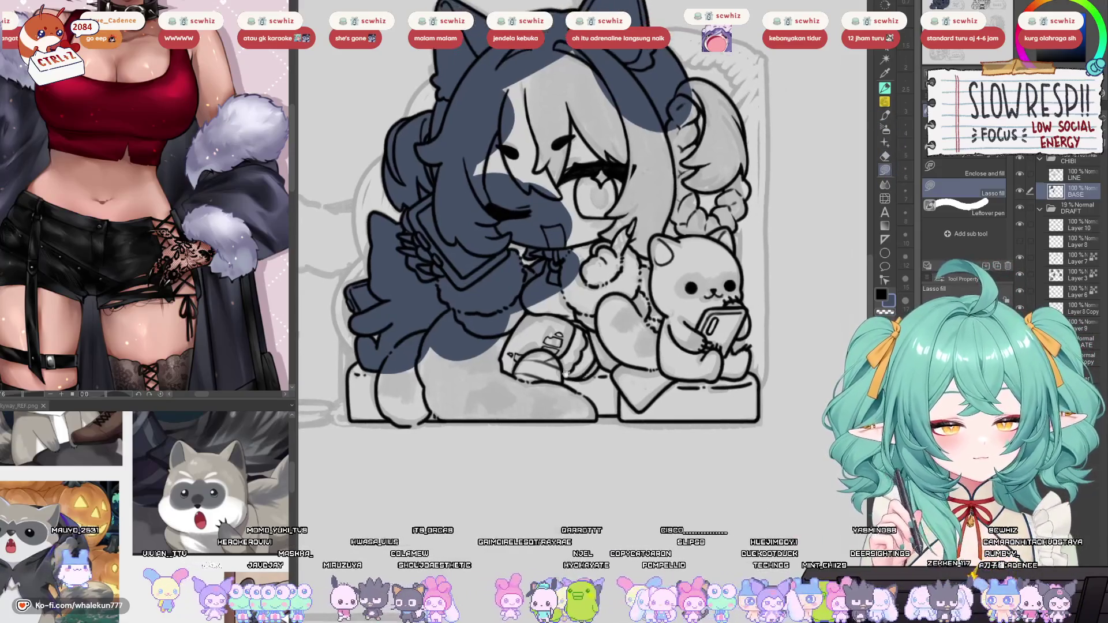
scroll(597, 378, "up", 4)
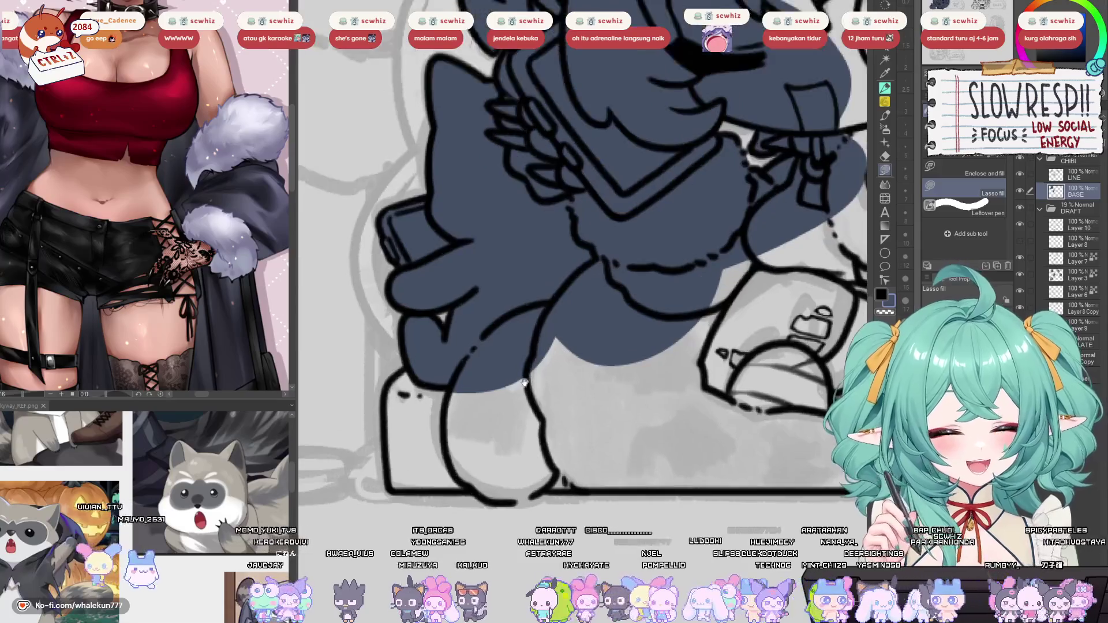
mouse_move(476, 336)
left_mouse_down()
mouse_move(440, 445)
mouse_move(593, 488)
mouse_move(537, 381)
left_mouse_up()
left_click_drag(542, 533, 517, 473)
mouse_move(436, 495)
left_mouse_down()
mouse_move(419, 478)
mouse_move(672, 392)
mouse_move(695, 476)
mouse_move(627, 511)
left_mouse_up()
mouse_move(541, 488)
left_mouse_down()
mouse_move(479, 475)
mouse_move(757, 355)
mouse_move(484, 418)
mouse_move(660, 374)
mouse_move(479, 462)
left_mouse_up()
Fill the grey areas left of the foot and in the lower middle dark blue.
scroll(644, 456, "up", 2)
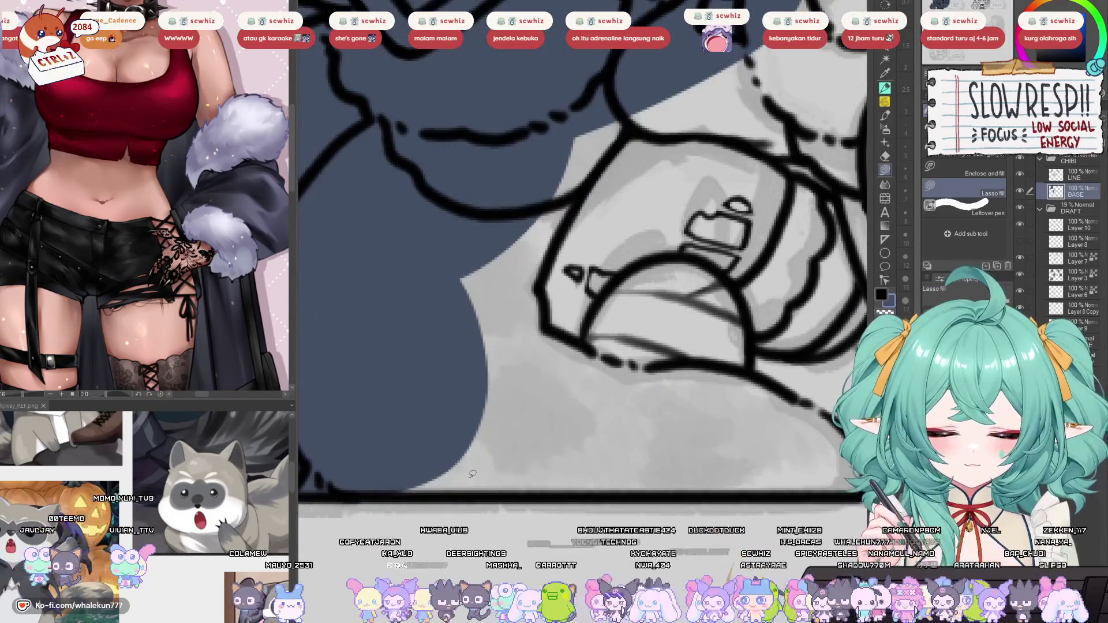
scroll(472, 474, "up", 2)
mouse_move(394, 510)
left_mouse_down()
mouse_move(630, 127)
mouse_move(762, 480)
mouse_move(751, 490)
mouse_move(592, 486)
left_mouse_up()
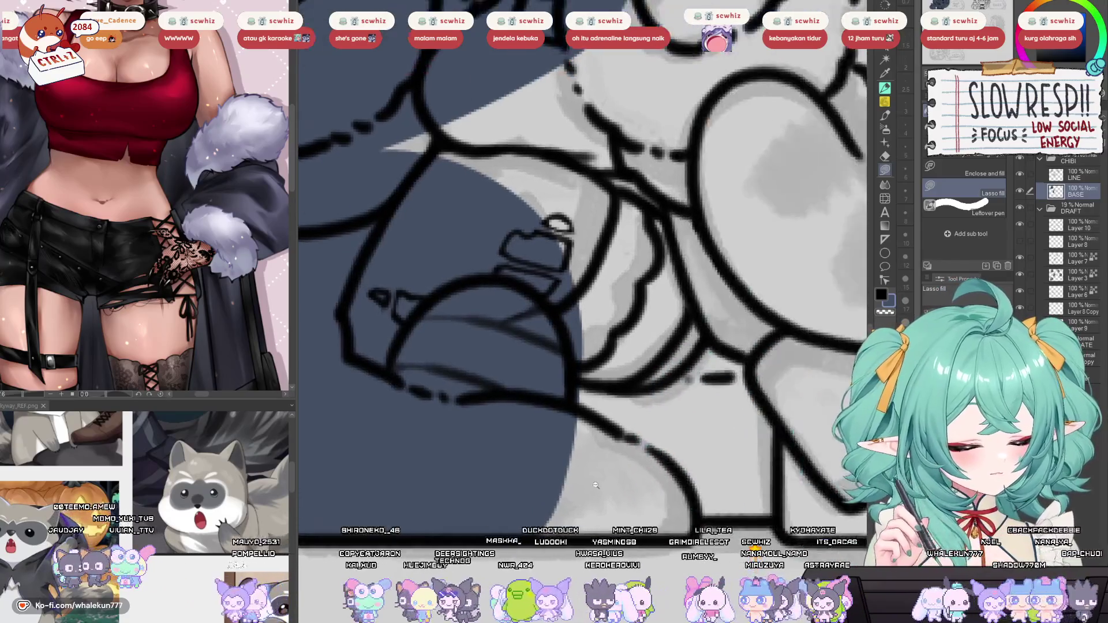
scroll(592, 487, "down", 3)
scroll(543, 467, "up", 5)
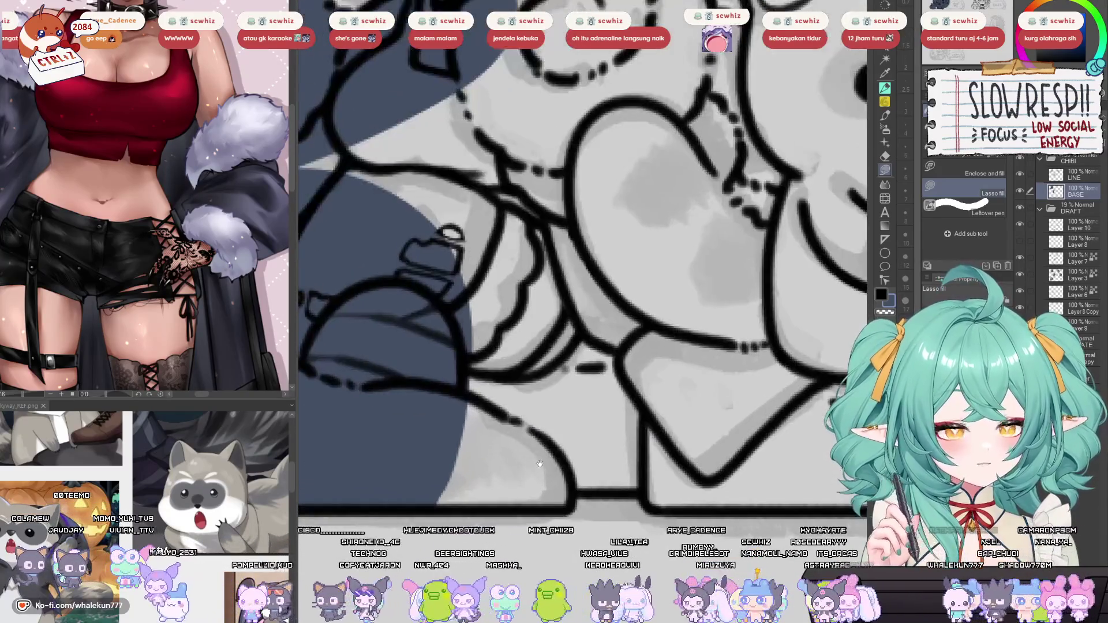
mouse_move(572, 492)
left_mouse_down()
mouse_move(578, 373)
mouse_move(588, 469)
mouse_move(598, 365)
mouse_move(635, 488)
left_mouse_up()
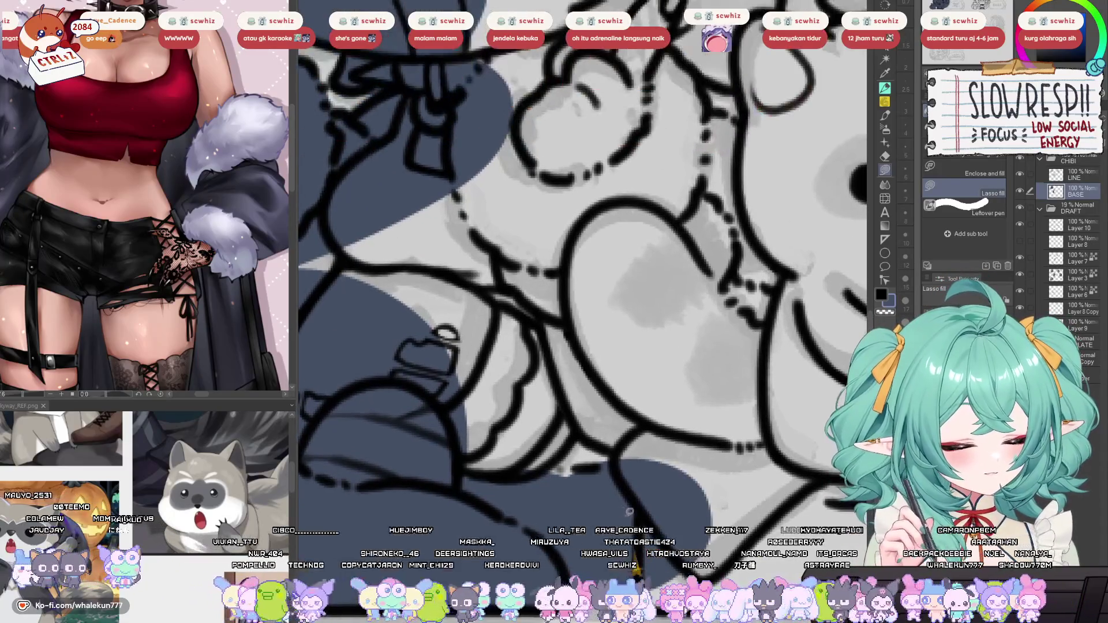
scroll(578, 346, "down", 2)
scroll(319, 335, "up", 2)
scroll(320, 335, "down", 2)
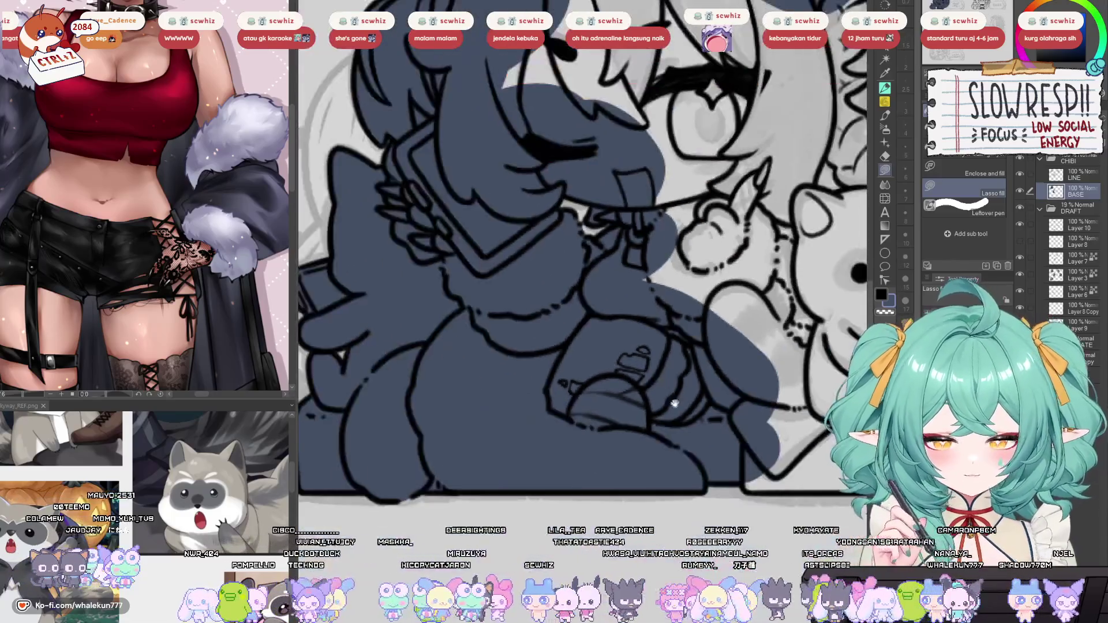
scroll(577, 462, "up", 2)
Fill the area around the arm and the gap beside it dark blue.
key("h")
key("h")
left_click_drag(578, 469, 556, 486)
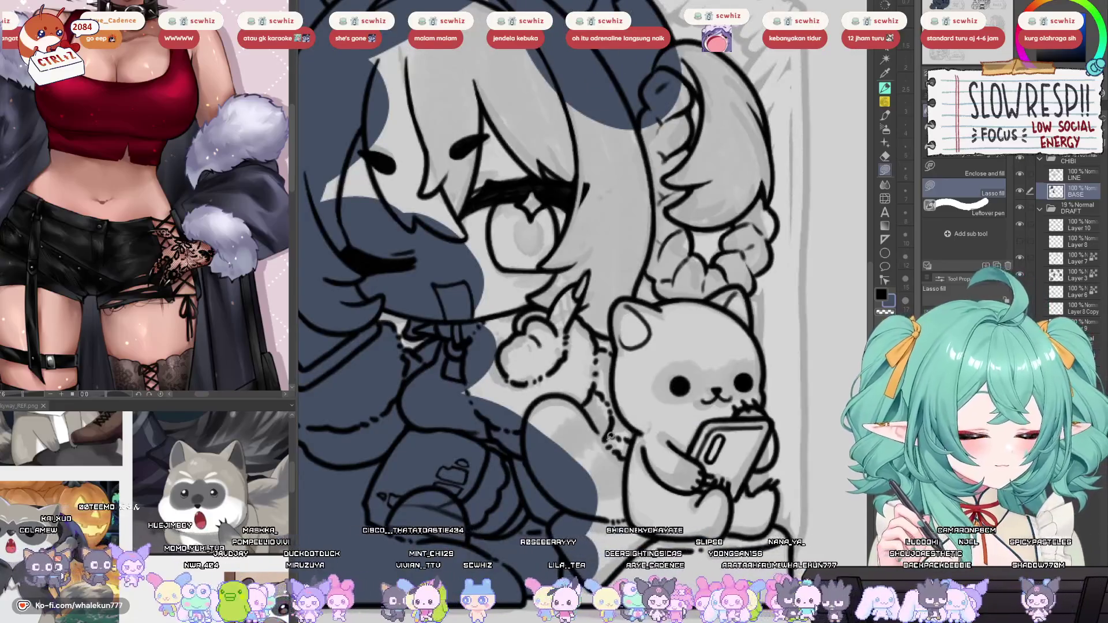
key("h")
key("h")
scroll(600, 325, "up", 2)
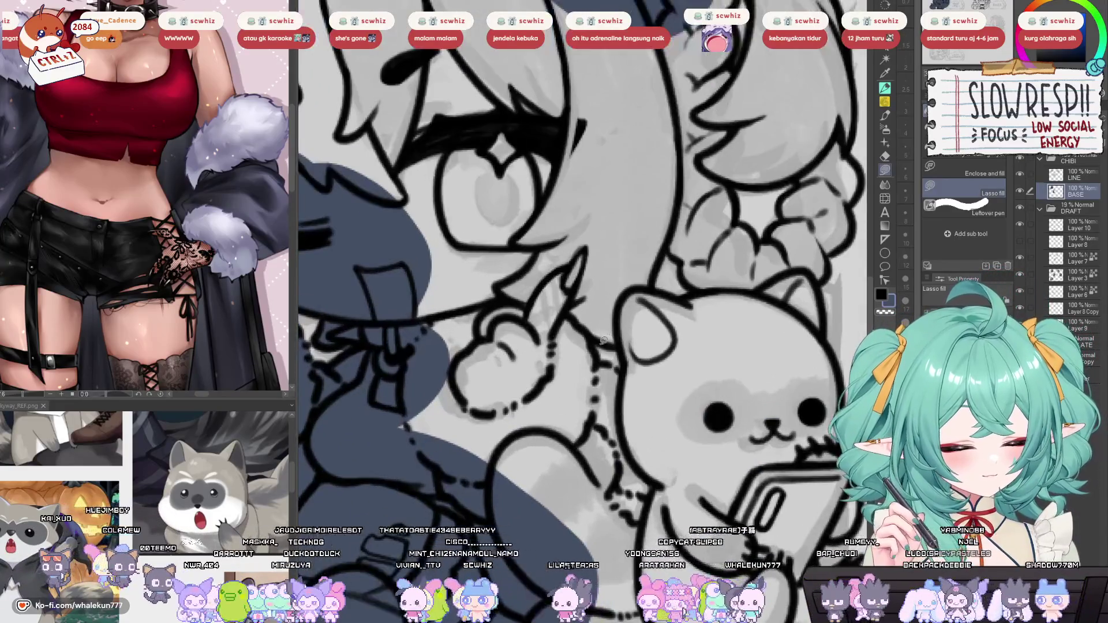
mouse_move(620, 342)
left_mouse_down()
mouse_move(596, 355)
mouse_move(619, 363)
mouse_move(646, 442)
left_mouse_up()
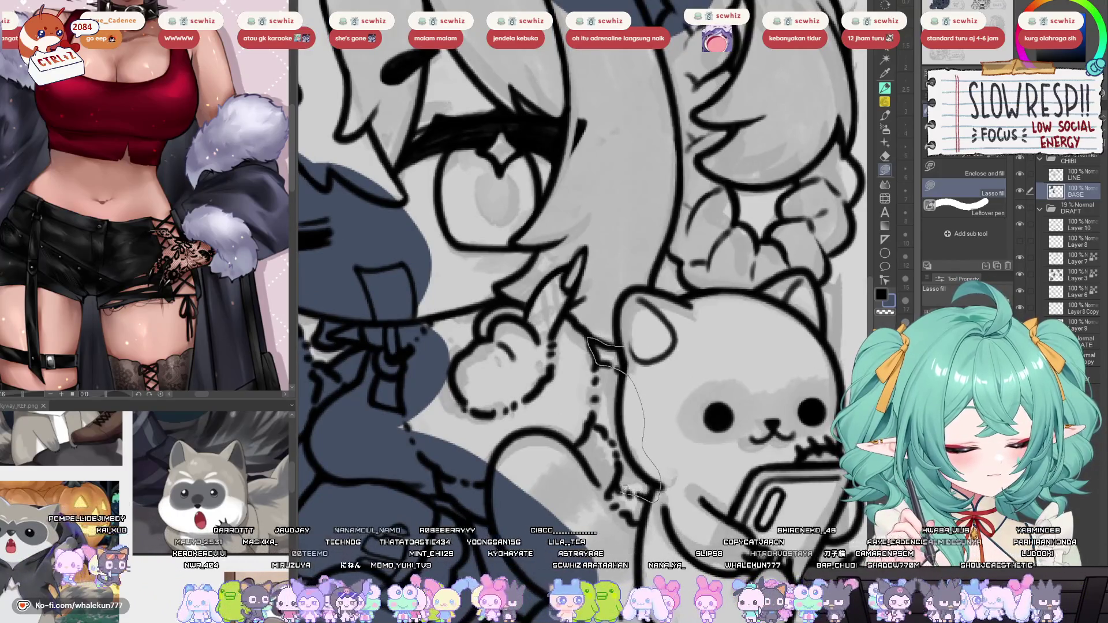
left_click_drag(362, 449, 369, 438)
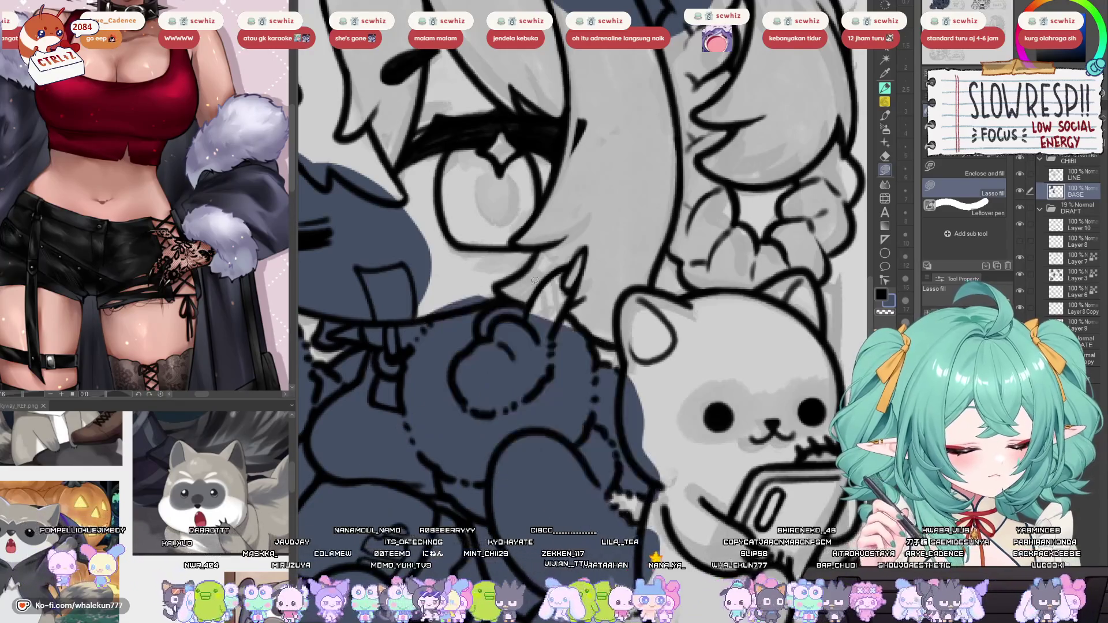
scroll(645, 386, "up", 2)
mouse_move(633, 406)
left_mouse_down()
mouse_move(497, 306)
mouse_move(635, 407)
mouse_move(570, 351)
mouse_move(686, 485)
mouse_move(574, 346)
left_mouse_up()
Fill the plush cat's head, ear surroundings and face dark blue.
mouse_move(583, 299)
left_mouse_down()
mouse_move(633, 303)
mouse_move(572, 352)
mouse_move(627, 316)
mouse_move(715, 404)
mouse_move(592, 436)
left_mouse_up()
key("h")
left_click_drag(574, 360, 609, 402)
mouse_move(635, 309)
left_mouse_down()
mouse_move(615, 329)
mouse_move(522, 355)
mouse_move(630, 278)
left_mouse_up()
mouse_move(572, 247)
left_mouse_down()
mouse_move(548, 355)
mouse_move(614, 286)
mouse_move(598, 225)
mouse_move(629, 271)
left_mouse_up()
mouse_move(540, 305)
left_mouse_down()
mouse_move(508, 393)
mouse_move(496, 339)
mouse_move(467, 393)
mouse_move(507, 441)
mouse_move(534, 381)
left_mouse_up()
mouse_move(498, 347)
left_mouse_down()
mouse_move(481, 422)
mouse_move(624, 445)
mouse_move(613, 404)
left_mouse_up()
mouse_move(726, 333)
left_mouse_down()
mouse_move(754, 375)
mouse_move(746, 425)
mouse_move(717, 443)
mouse_move(720, 460)
mouse_move(757, 485)
left_mouse_up()
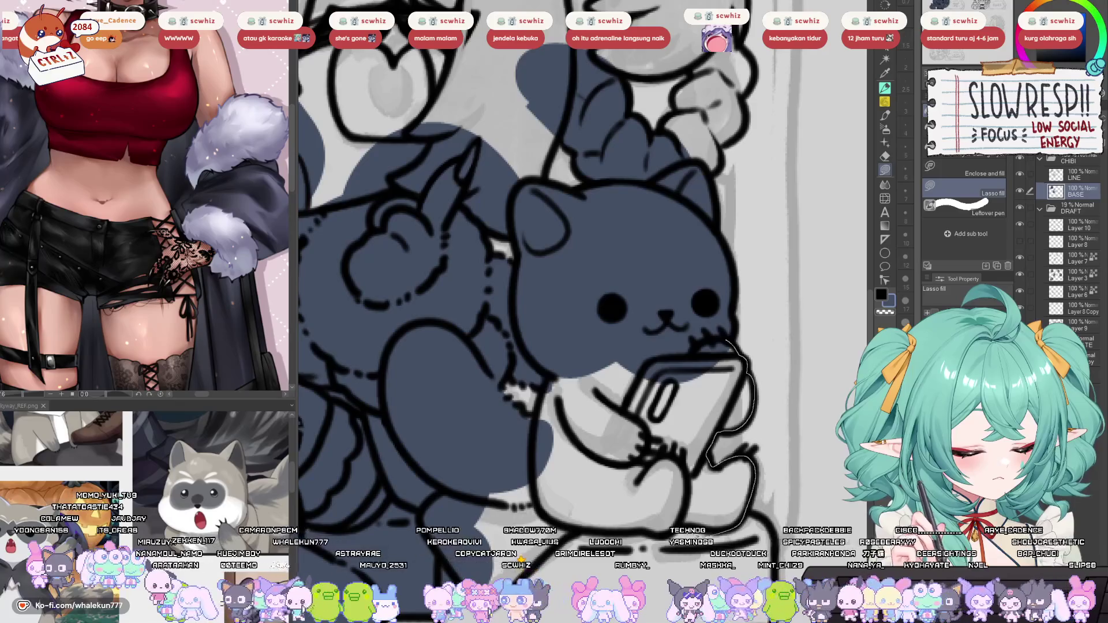
Fill the cat's lower body, the phone and the white gaps beside the arm and below the cat.
mouse_move(445, 450)
left_mouse_down()
mouse_move(487, 346)
mouse_move(554, 439)
left_mouse_up()
mouse_move(563, 370)
left_mouse_down()
mouse_move(560, 381)
mouse_move(603, 401)
left_mouse_up()
mouse_move(583, 459)
left_mouse_down()
mouse_move(538, 315)
mouse_move(405, 447)
mouse_move(498, 404)
left_mouse_up()
mouse_move(422, 482)
left_mouse_down()
mouse_move(401, 441)
mouse_move(663, 383)
mouse_move(689, 487)
mouse_move(740, 457)
left_mouse_up()
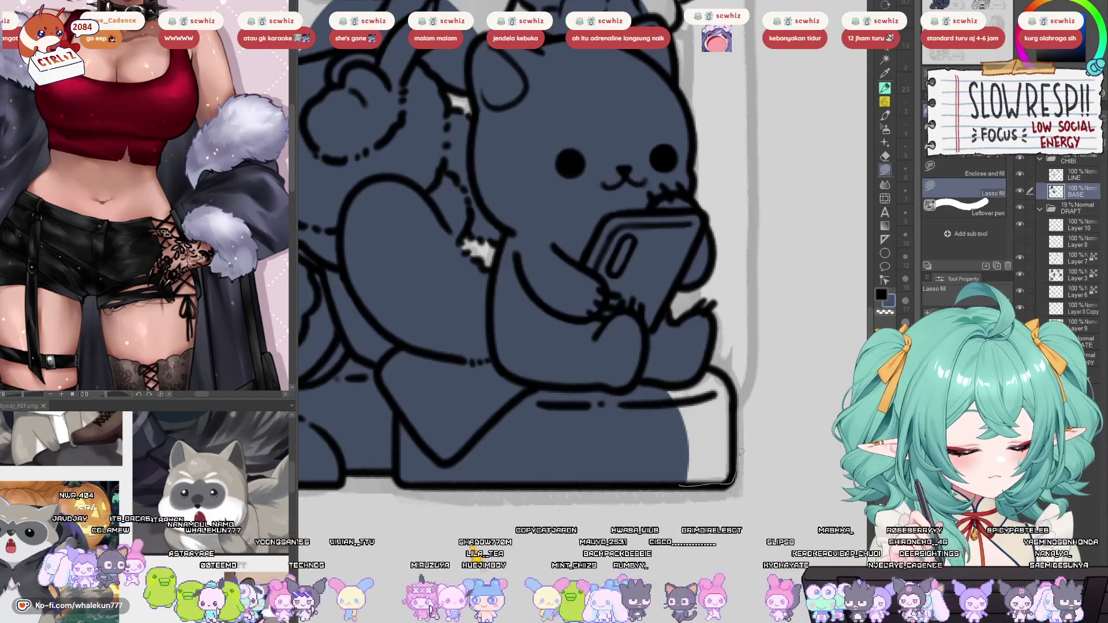
mouse_move(731, 382)
left_mouse_down()
mouse_move(677, 362)
mouse_move(658, 606)
left_mouse_up()
Fill the hair and the area near the eye around the face dark blue.
mouse_move(589, 397)
left_mouse_down()
mouse_move(571, 479)
mouse_move(461, 260)
left_mouse_up()
mouse_move(641, 145)
left_mouse_down()
mouse_move(629, 300)
mouse_move(641, 378)
left_mouse_up()
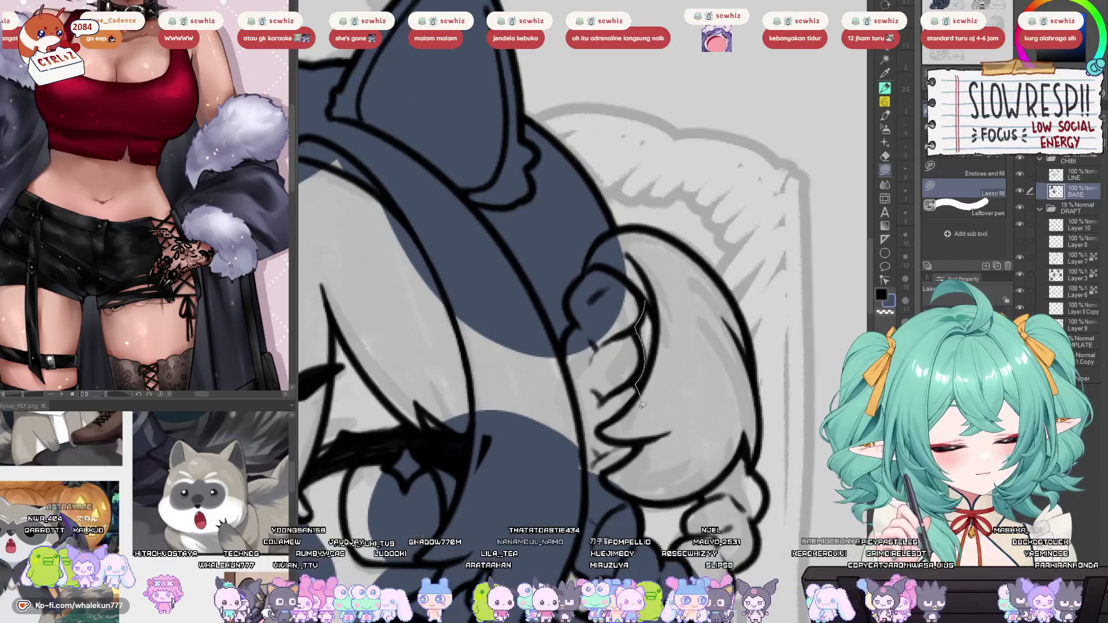
mouse_move(645, 442)
left_mouse_down()
mouse_move(465, 341)
mouse_move(453, 439)
left_mouse_up()
mouse_move(616, 409)
left_mouse_down()
mouse_move(629, 427)
mouse_move(639, 350)
mouse_move(589, 334)
mouse_move(605, 419)
left_mouse_up()
mouse_move(549, 448)
left_mouse_down()
mouse_move(741, 256)
mouse_move(644, 465)
mouse_move(320, 397)
mouse_move(533, 107)
mouse_move(518, 113)
left_mouse_up()
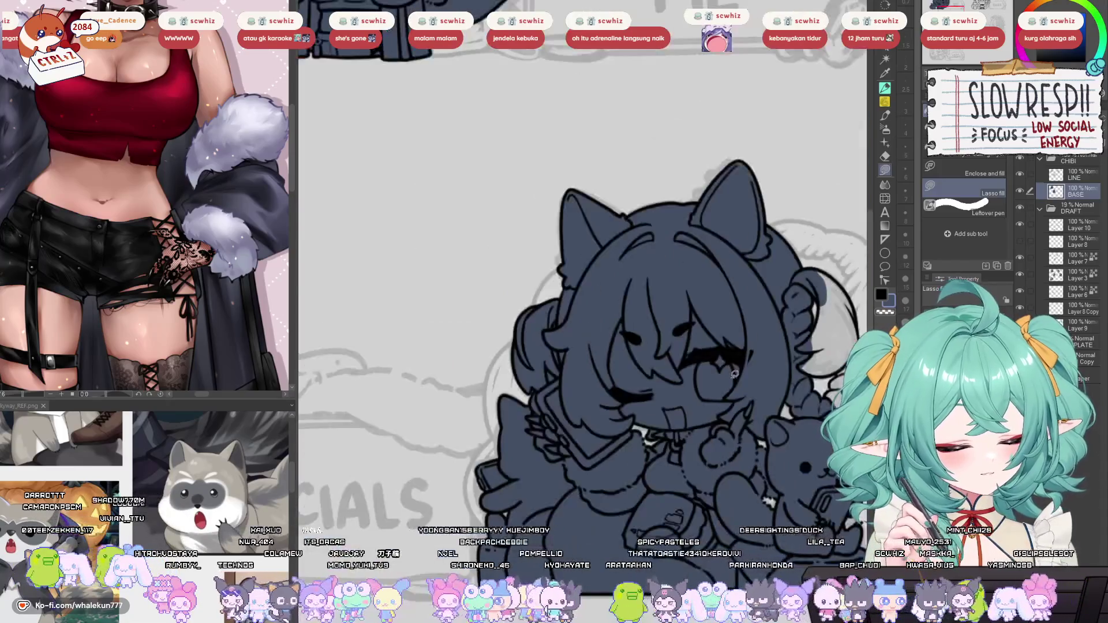
key("h")
key("h")
key("h")
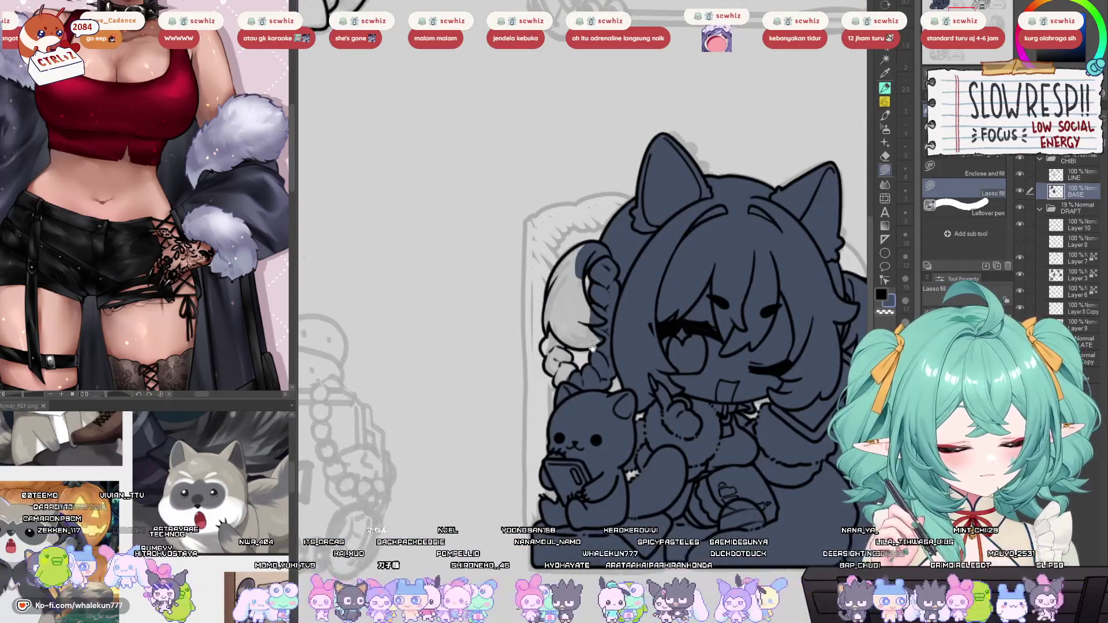
scroll(595, 348, "up", 5)
key("h")
scroll(608, 331, "down", 5)
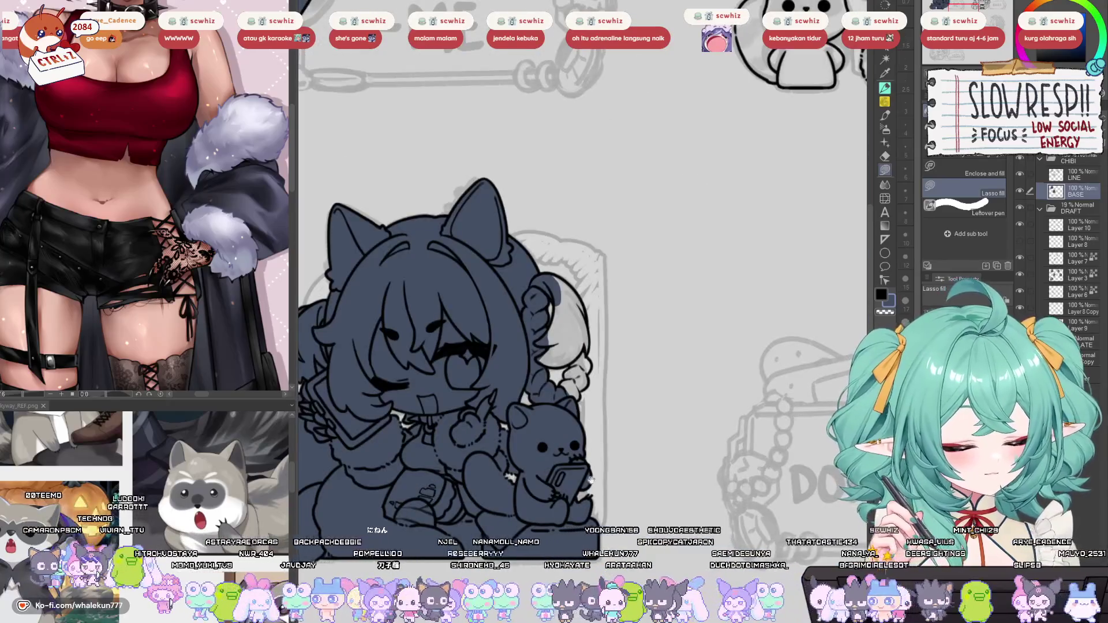
left_click_drag(600, 472, 690, 437)
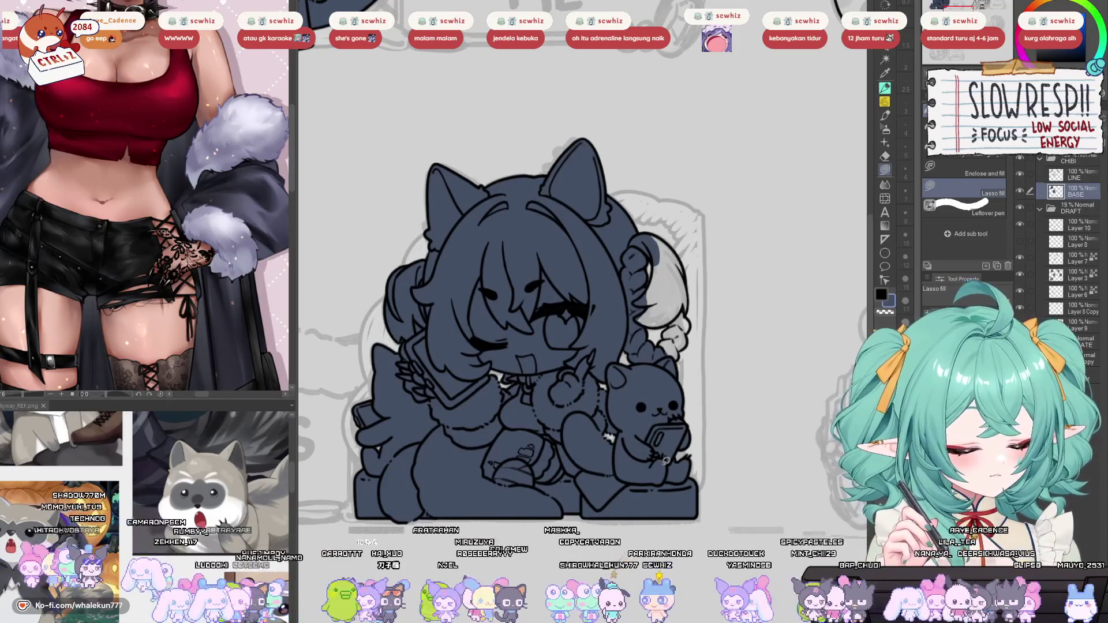
left_click_drag(669, 460, 639, 458)
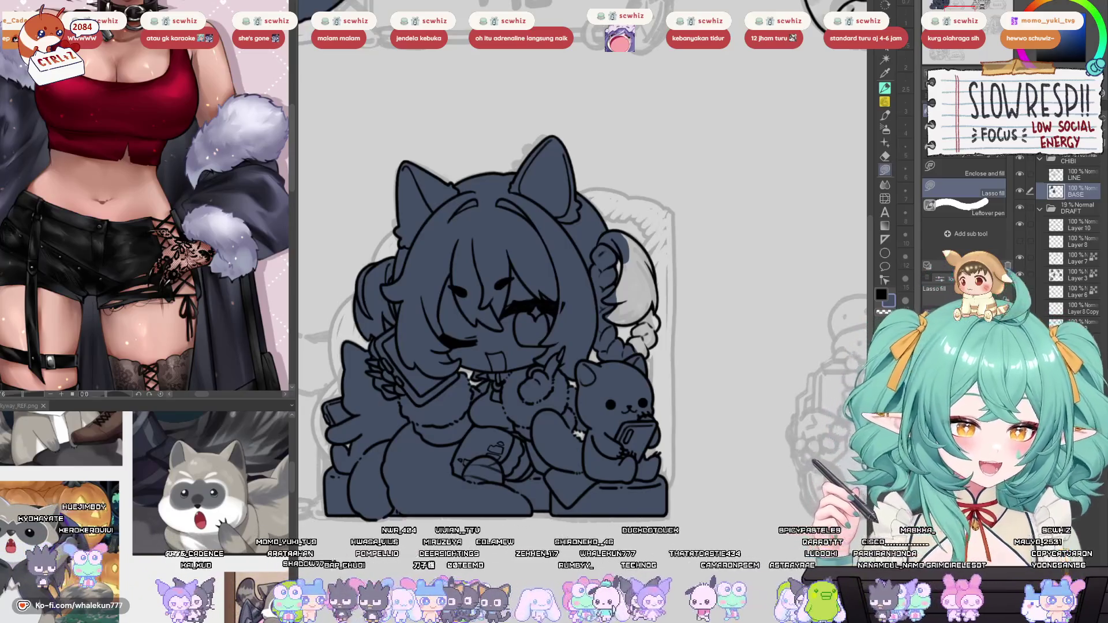
Lasso-fill the grey gaps around the hair bun, undoing bad fills with Ctrl+Z.
scroll(615, 267, "up", 5)
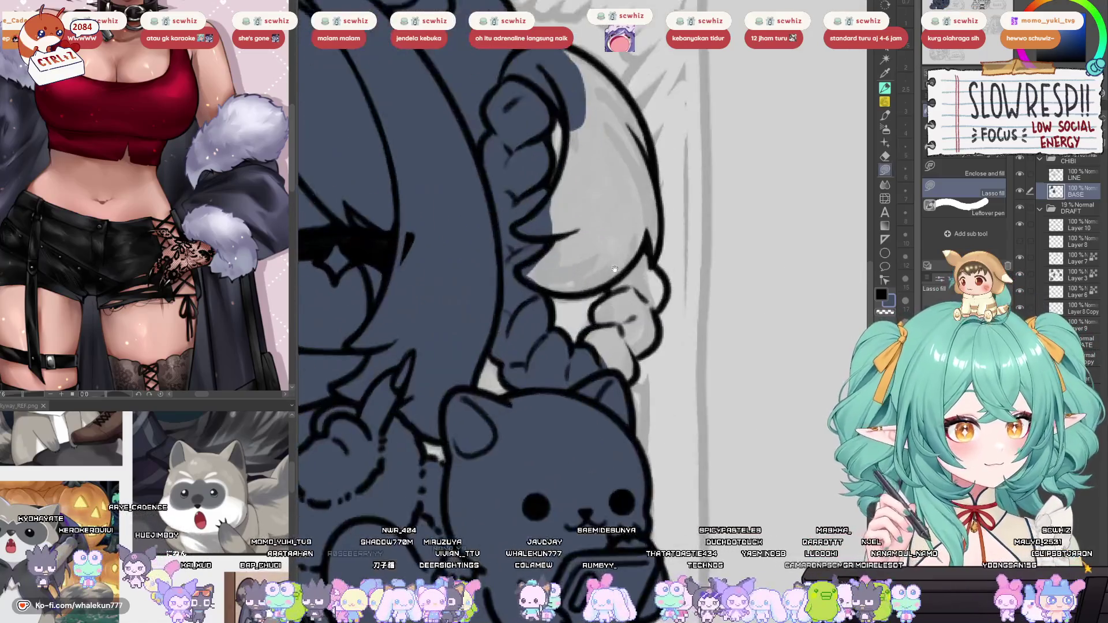
scroll(616, 267, "up", 6)
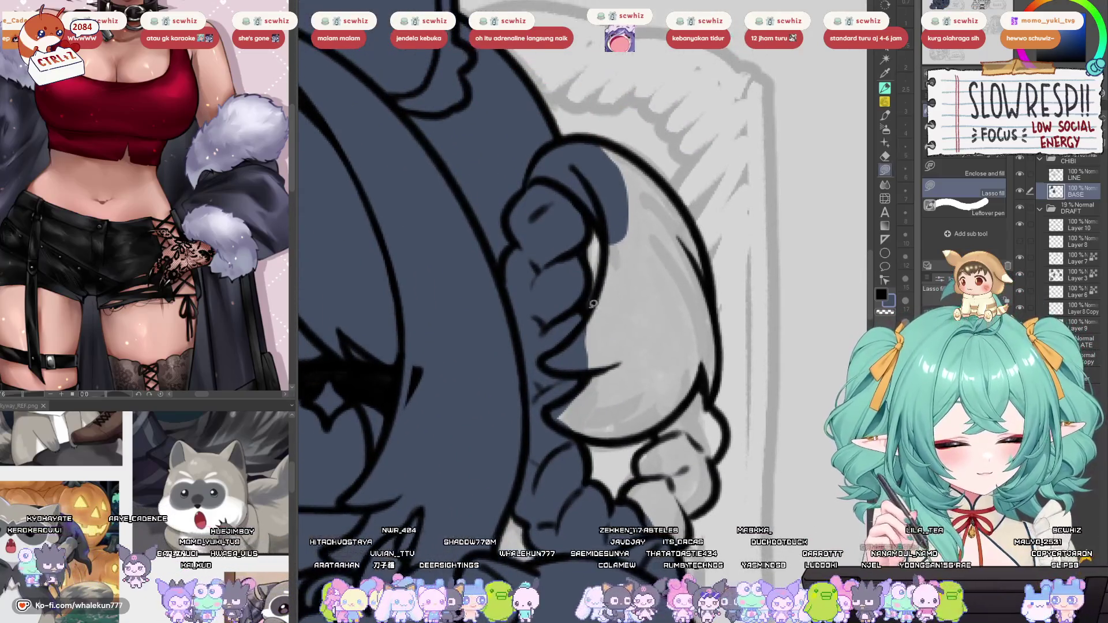
mouse_move(605, 237)
left_mouse_down()
mouse_move(572, 340)
mouse_move(675, 271)
mouse_move(635, 196)
mouse_move(563, 361)
mouse_move(666, 228)
mouse_move(629, 168)
mouse_move(658, 176)
mouse_move(648, 237)
left_mouse_up()
key("ctrl+z")
mouse_move(658, 176)
left_mouse_down()
mouse_move(705, 323)
mouse_move(644, 318)
left_mouse_up()
scroll(643, 317, "down", 2)
mouse_move(687, 205)
left_mouse_down()
mouse_move(692, 323)
mouse_move(632, 225)
mouse_move(641, 208)
left_mouse_up()
scroll(641, 208, "down", 2)
mouse_move(600, 244)
left_mouse_down()
mouse_move(571, 260)
mouse_move(608, 306)
mouse_move(703, 239)
left_mouse_up()
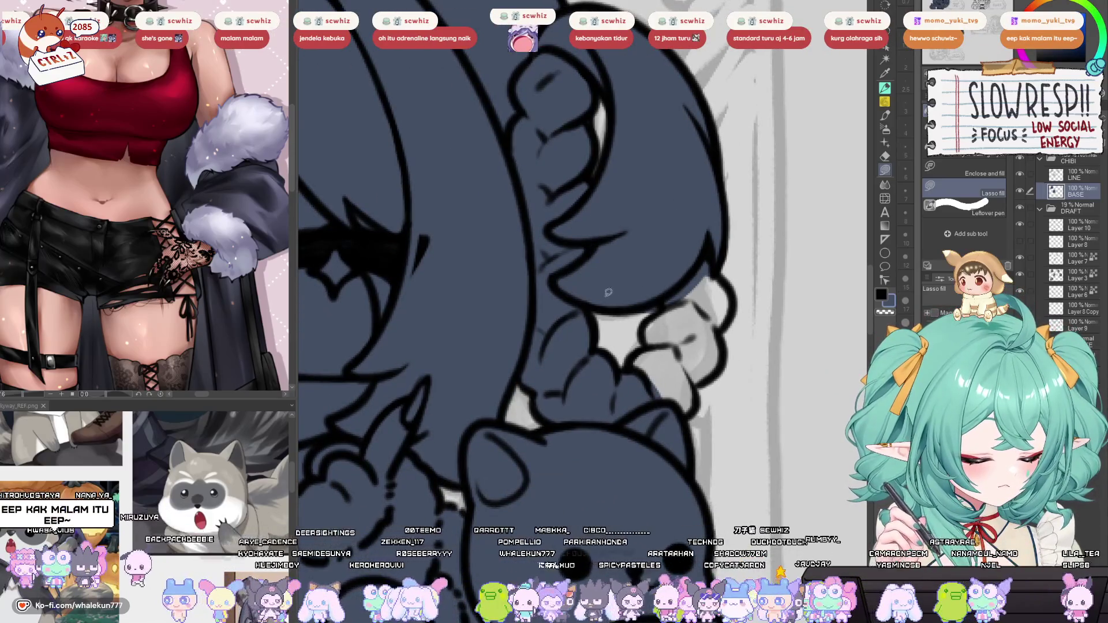
key("ctrl+z")
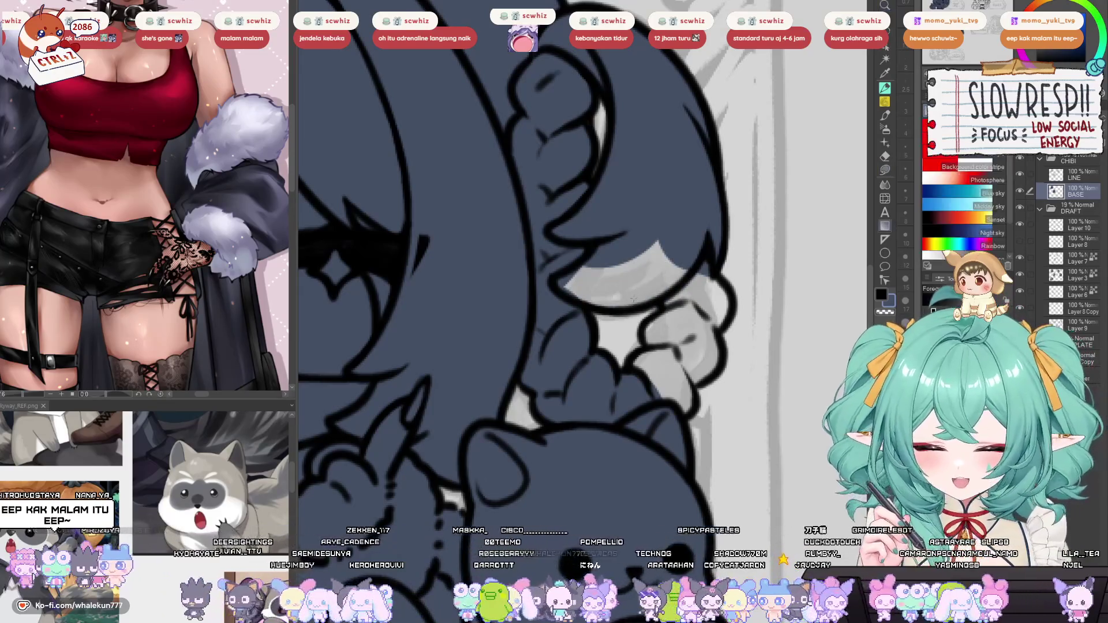
mouse_move(580, 306)
left_mouse_down()
mouse_move(637, 308)
mouse_move(656, 211)
mouse_move(577, 277)
mouse_move(641, 290)
mouse_move(613, 378)
mouse_move(672, 396)
mouse_move(702, 307)
mouse_move(687, 235)
left_mouse_up()
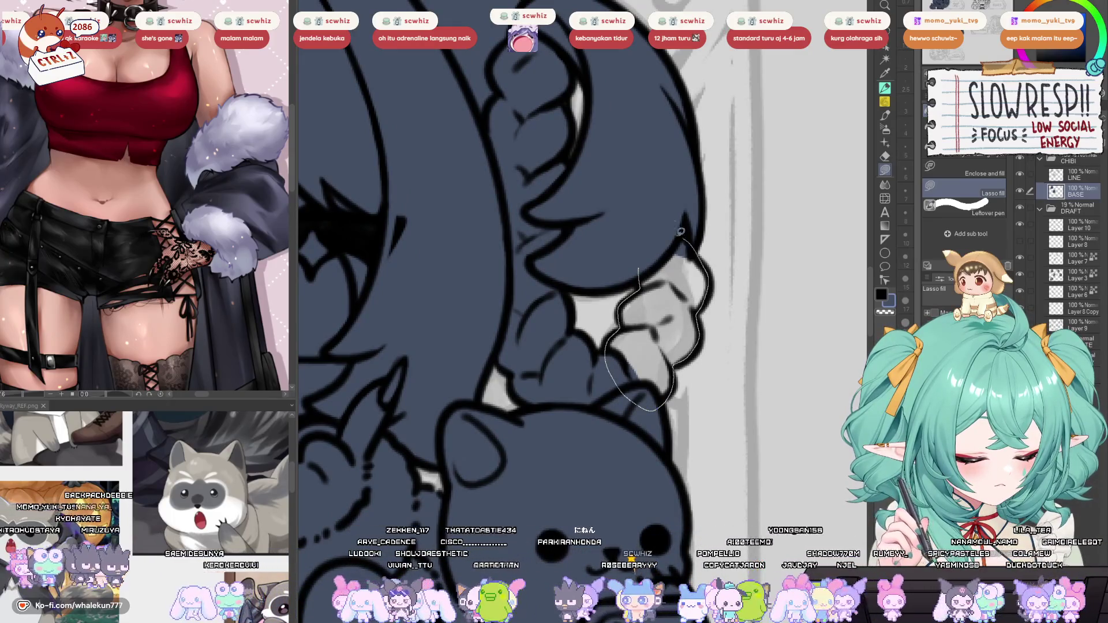
Pan along the braid and plush cat, then zoom out to review the finished base fill.
left_click_drag(686, 341, 668, 288)
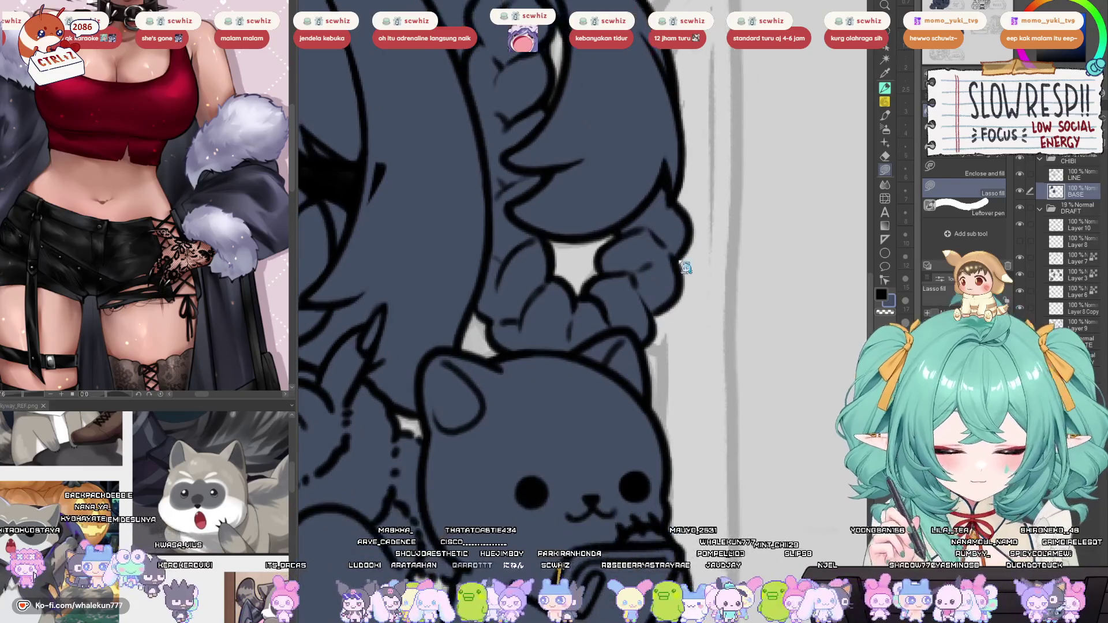
left_click_drag(665, 350, 678, 292)
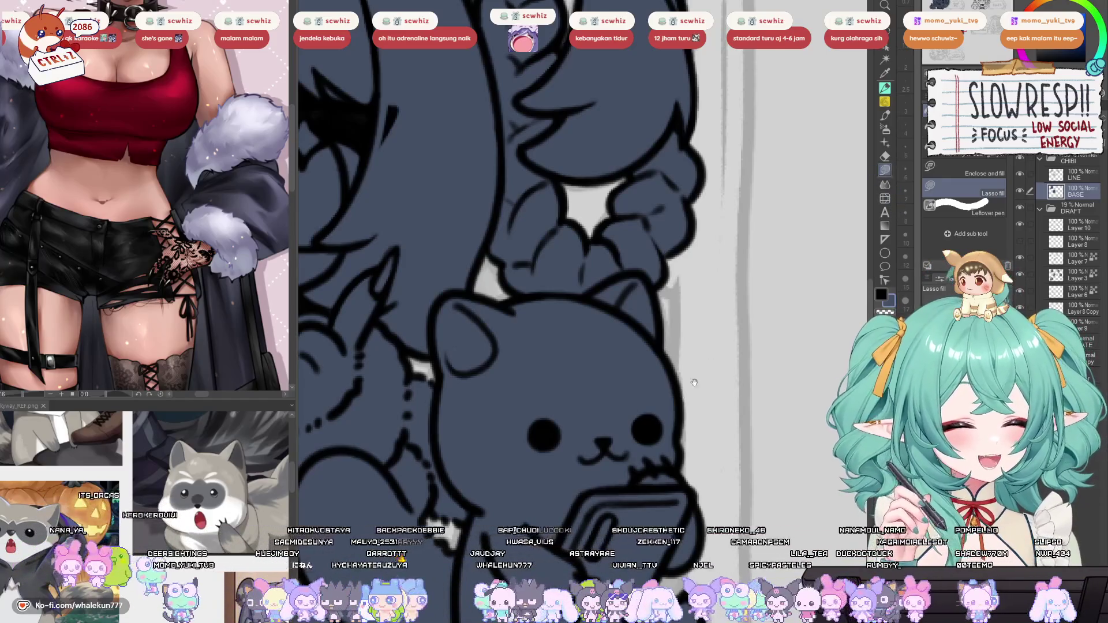
scroll(711, 364, "down", 2)
scroll(699, 419, "down", 5)
scroll(665, 421, "up", 6)
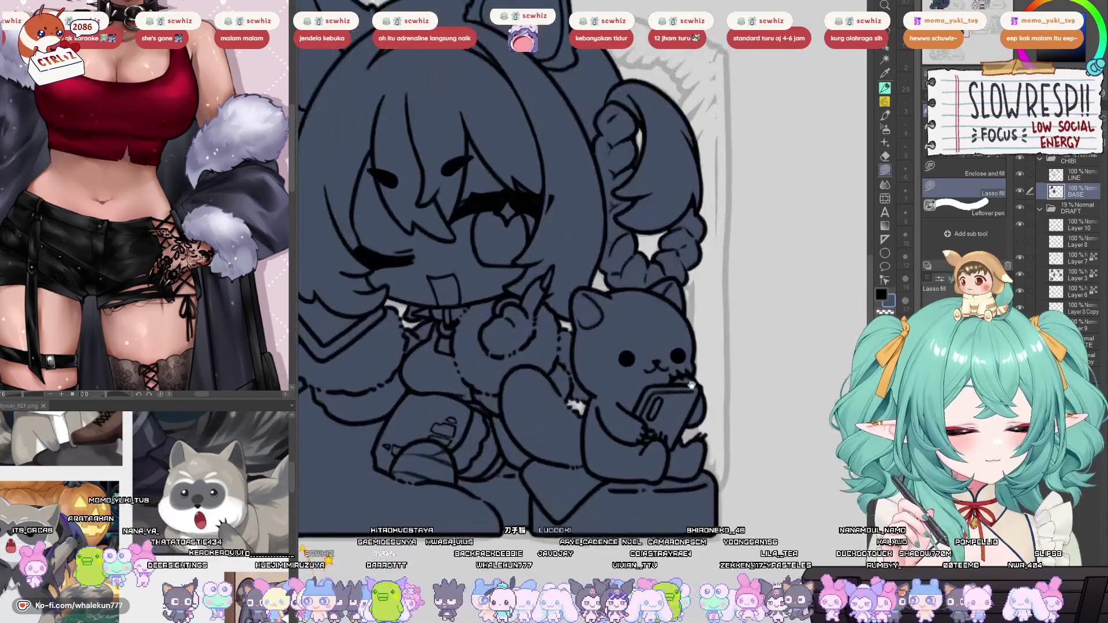
scroll(665, 421, "up", 2)
scroll(678, 418, "down", 4)
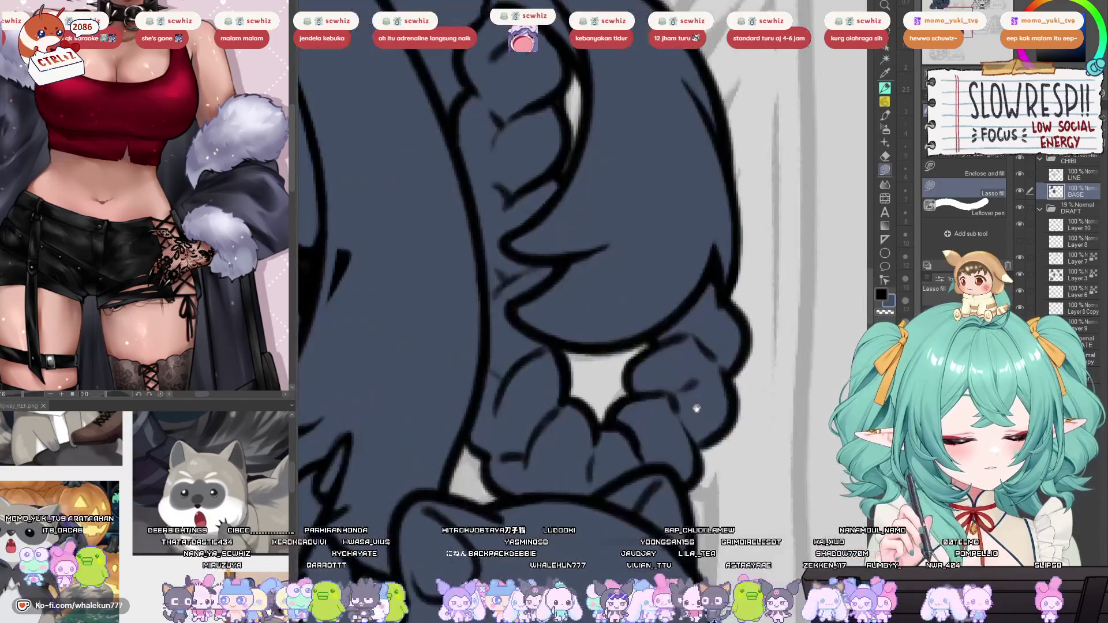
scroll(692, 404, "up", 5)
scroll(716, 440, "down", 4)
scroll(702, 444, "up", 1)
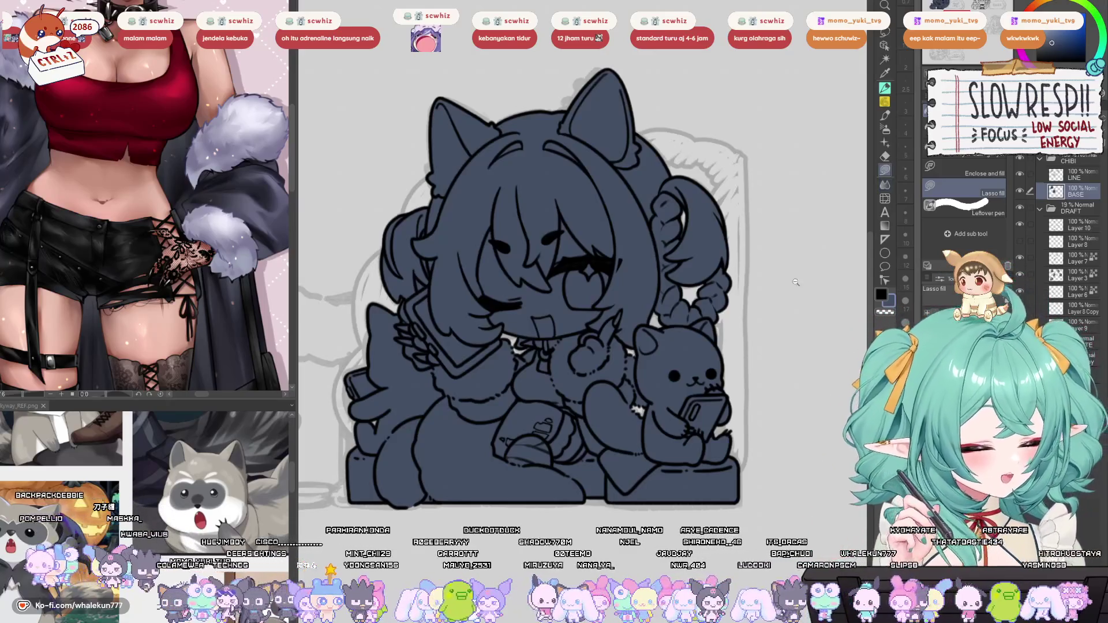
Lasso-fill the upper hair above the braid dark blue on the BASE layer.
scroll(802, 275, "down", 5)
scroll(592, 319, "up", 5)
scroll(592, 319, "up", 4)
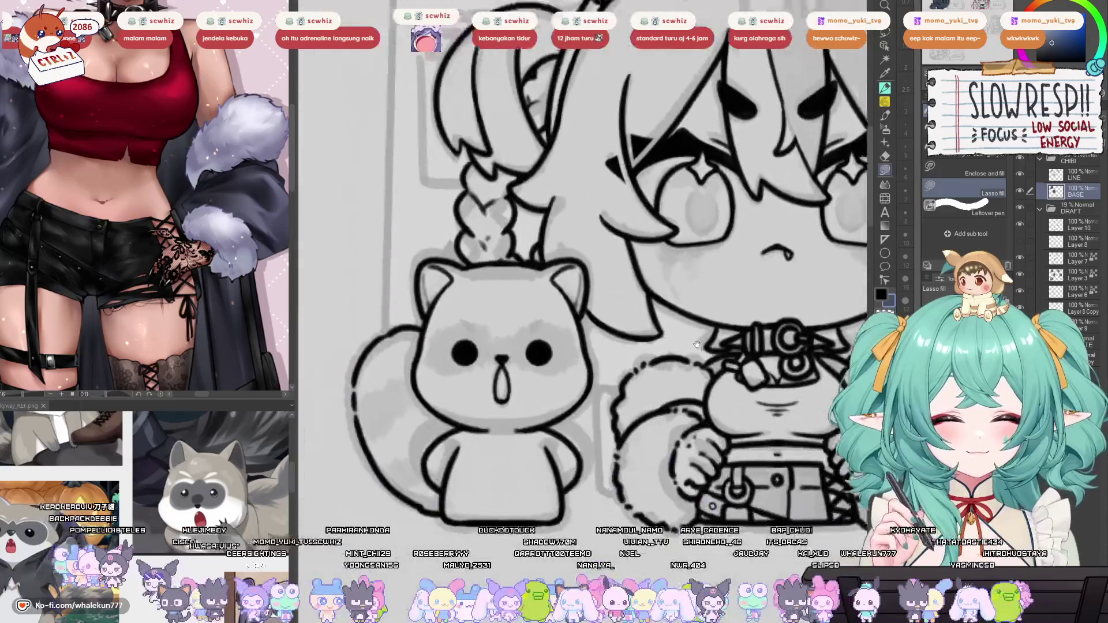
scroll(631, 240, "up", 3)
left_click_drag(630, 240, 613, 448)
mouse_move(569, 266)
left_mouse_down()
mouse_move(539, 355)
mouse_move(610, 413)
mouse_move(676, 300)
mouse_move(638, 227)
mouse_move(628, 305)
left_mouse_up()
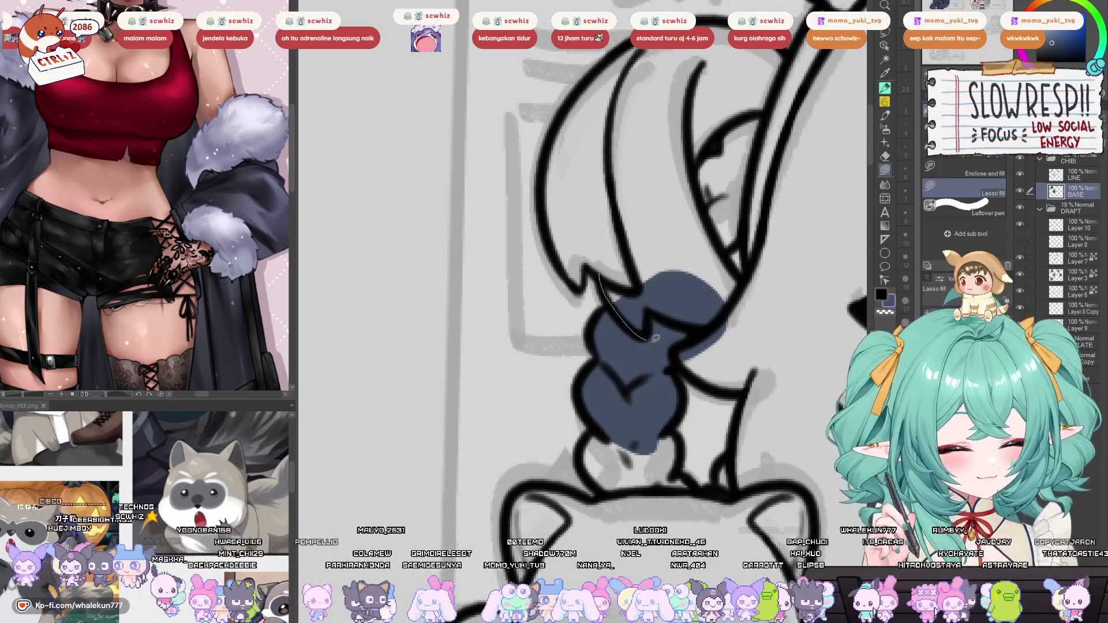
left_click_drag(644, 341, 606, 278)
mouse_move(599, 83)
left_mouse_down()
mouse_move(611, 122)
mouse_move(562, 225)
mouse_move(591, 335)
mouse_move(629, 320)
mouse_move(625, 304)
left_mouse_up()
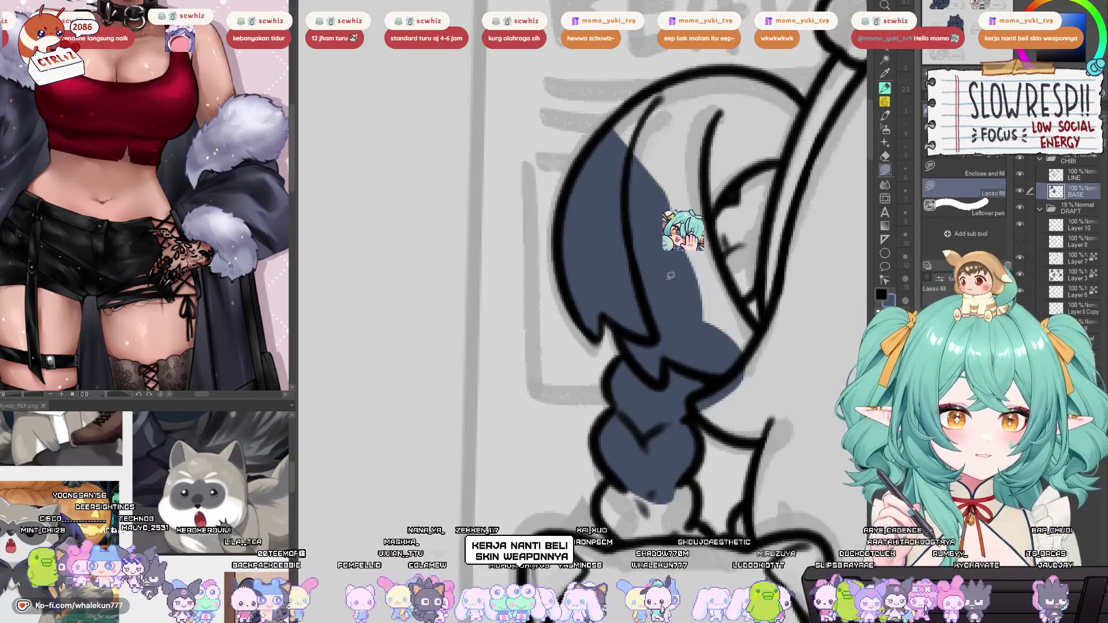
scroll(601, 407, "up", 2)
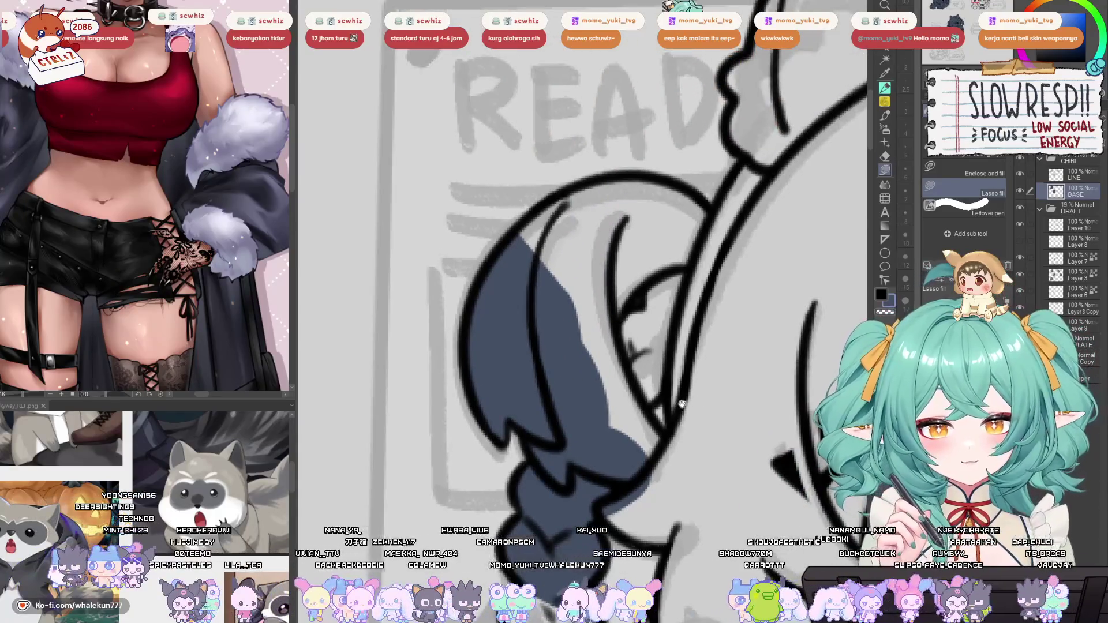
left_click_drag(601, 407, 612, 370)
mouse_move(687, 235)
left_mouse_down()
mouse_move(680, 348)
mouse_move(658, 374)
mouse_move(639, 447)
mouse_move(728, 212)
left_mouse_up()
Fill the further hair sections, including the upper-right part, dark blue.
scroll(592, 396, "down", 2)
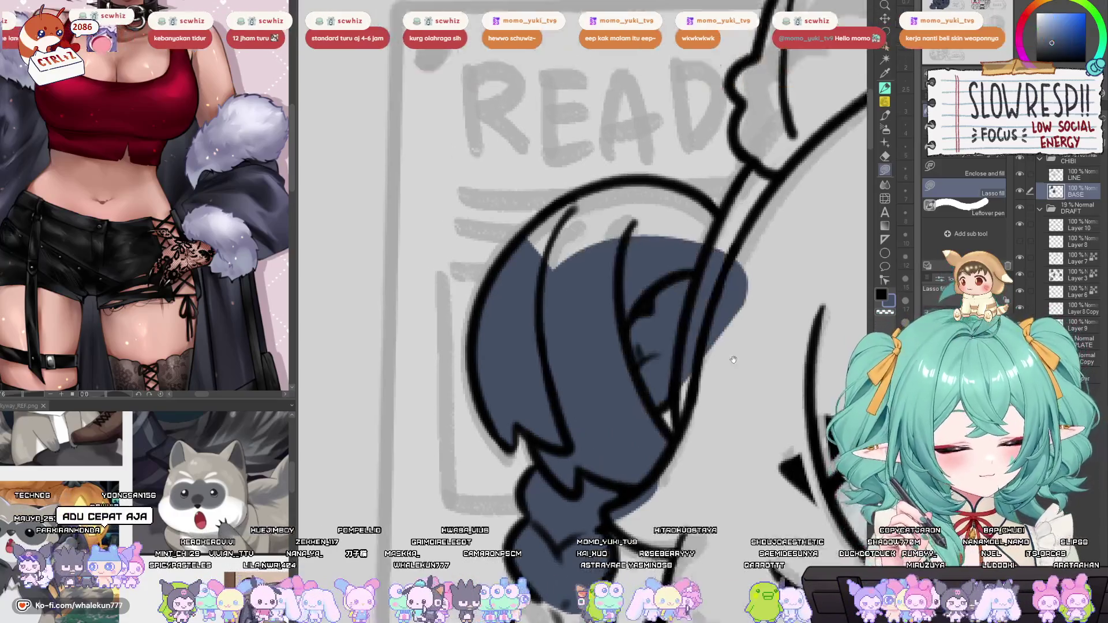
scroll(591, 396, "up", 1)
scroll(592, 396, "up", 1)
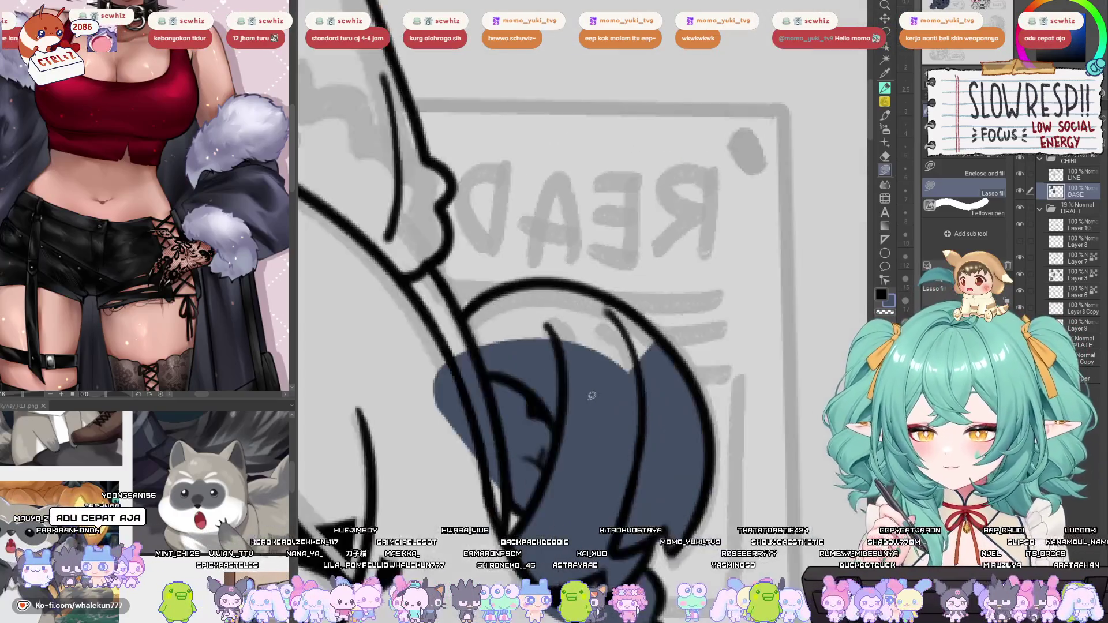
scroll(592, 396, "down", 1)
left_click_drag(594, 301, 502, 384)
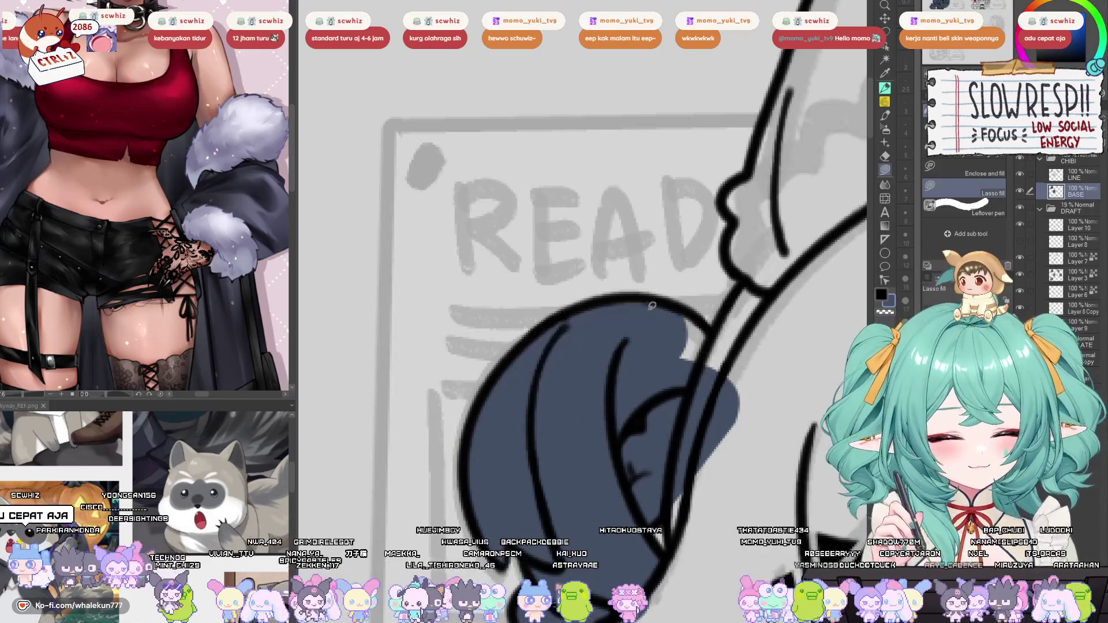
scroll(577, 346, "right", 3)
mouse_move(531, 312)
left_mouse_down()
mouse_move(618, 330)
mouse_move(601, 416)
left_mouse_up()
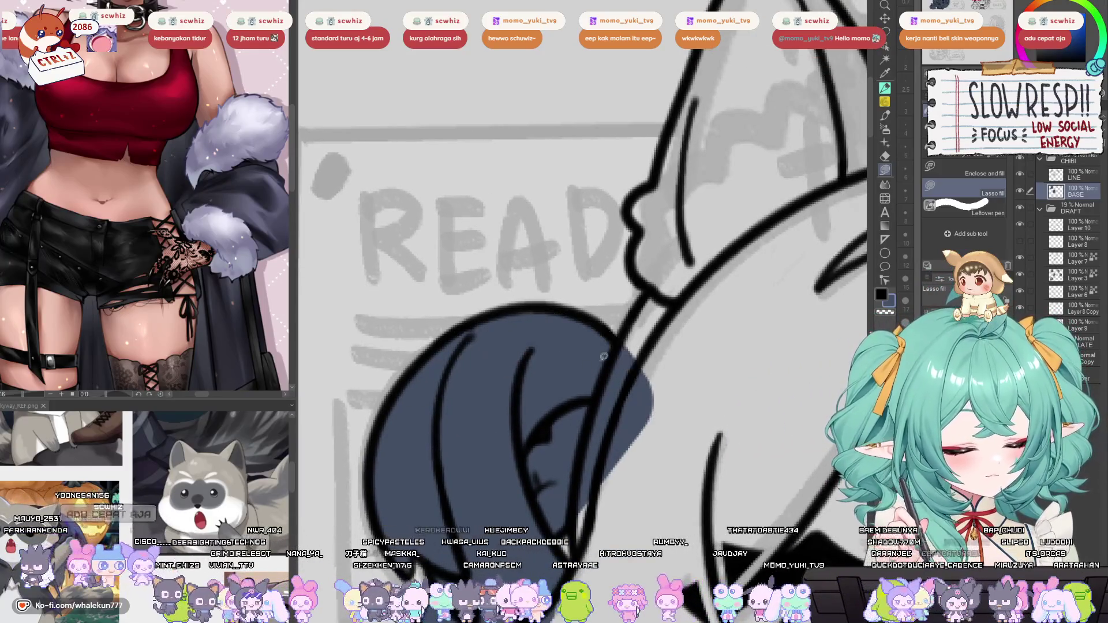
scroll(577, 346, "right", 2)
left_click_drag(663, 277, 669, 283)
scroll(668, 283, "up", 2)
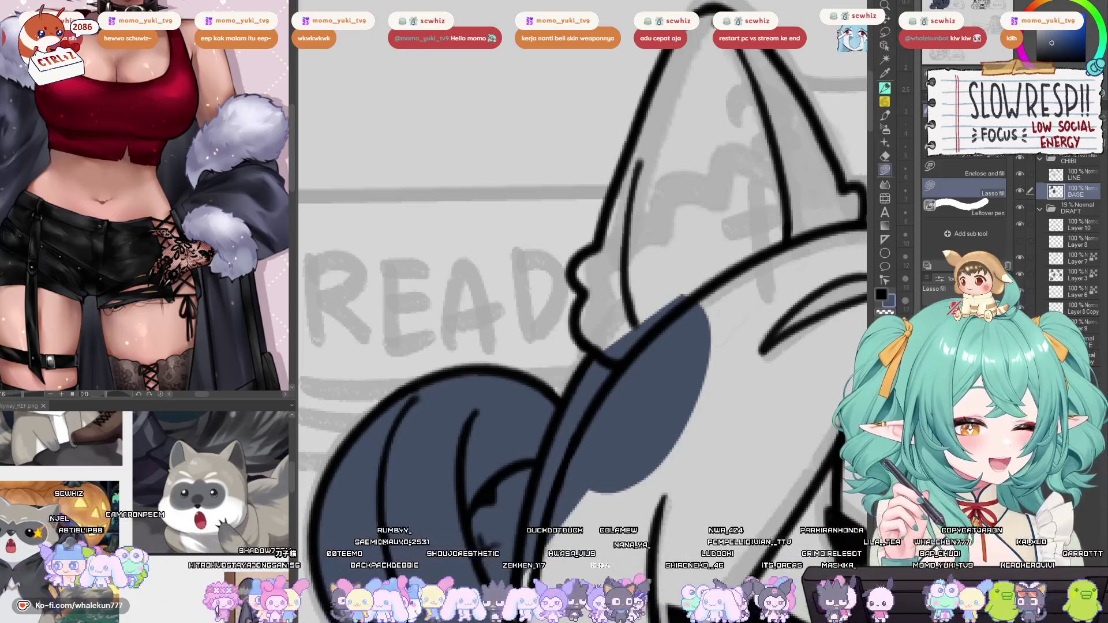
scroll(673, 266, "up", 5)
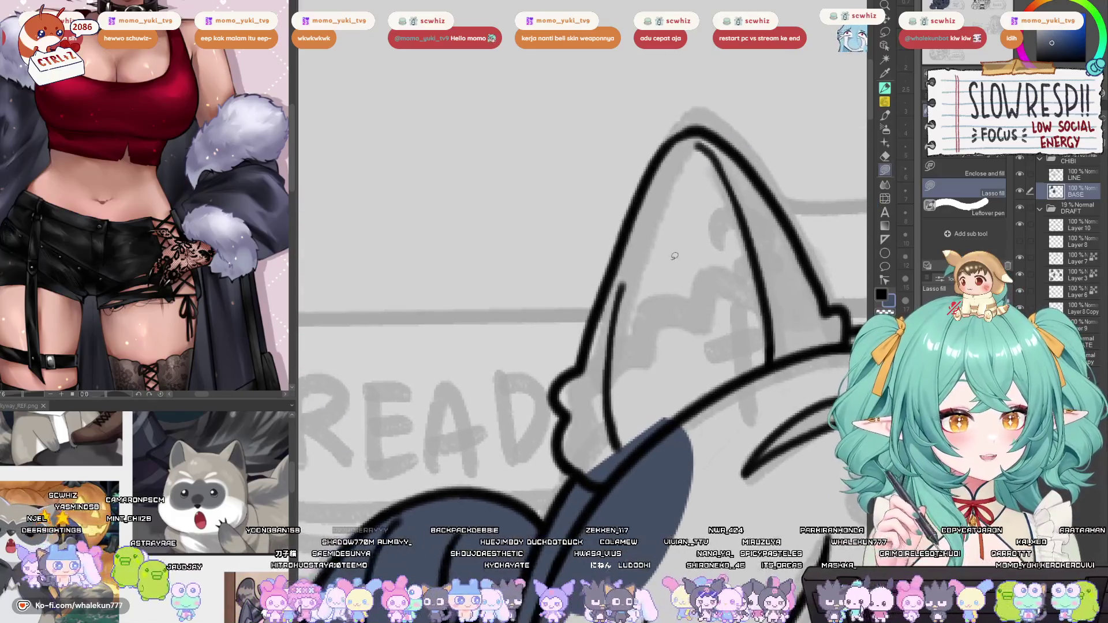
Fill the first ear and the head area below it dark blue.
mouse_move(671, 140)
left_mouse_down()
mouse_move(604, 314)
mouse_move(715, 404)
left_mouse_up()
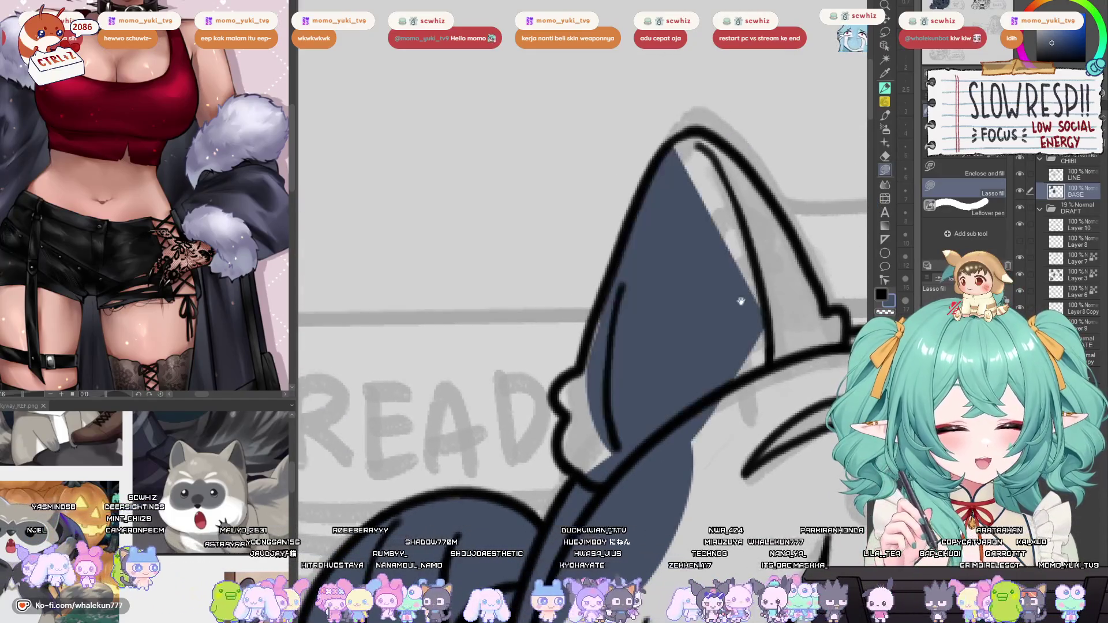
mouse_move(675, 206)
left_mouse_down()
mouse_move(615, 358)
mouse_move(606, 424)
left_mouse_up()
left_click_drag(636, 295, 603, 416)
mouse_move(622, 330)
left_mouse_down()
mouse_move(570, 427)
mouse_move(577, 499)
mouse_move(647, 422)
mouse_move(575, 344)
left_mouse_up()
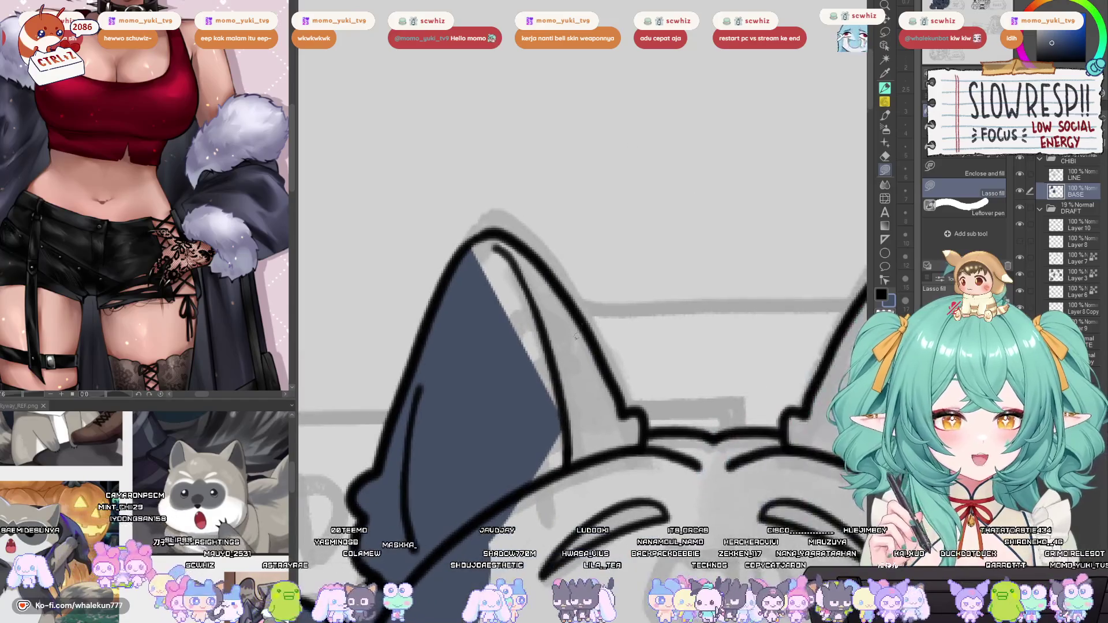
mouse_move(470, 252)
left_mouse_down()
mouse_move(487, 231)
mouse_move(534, 248)
mouse_move(557, 389)
left_mouse_up()
mouse_move(580, 316)
left_mouse_down()
mouse_move(632, 411)
mouse_move(612, 496)
mouse_move(525, 485)
left_mouse_up()
mouse_move(629, 425)
left_mouse_down()
mouse_move(612, 336)
mouse_move(582, 301)
mouse_move(565, 345)
left_mouse_up()
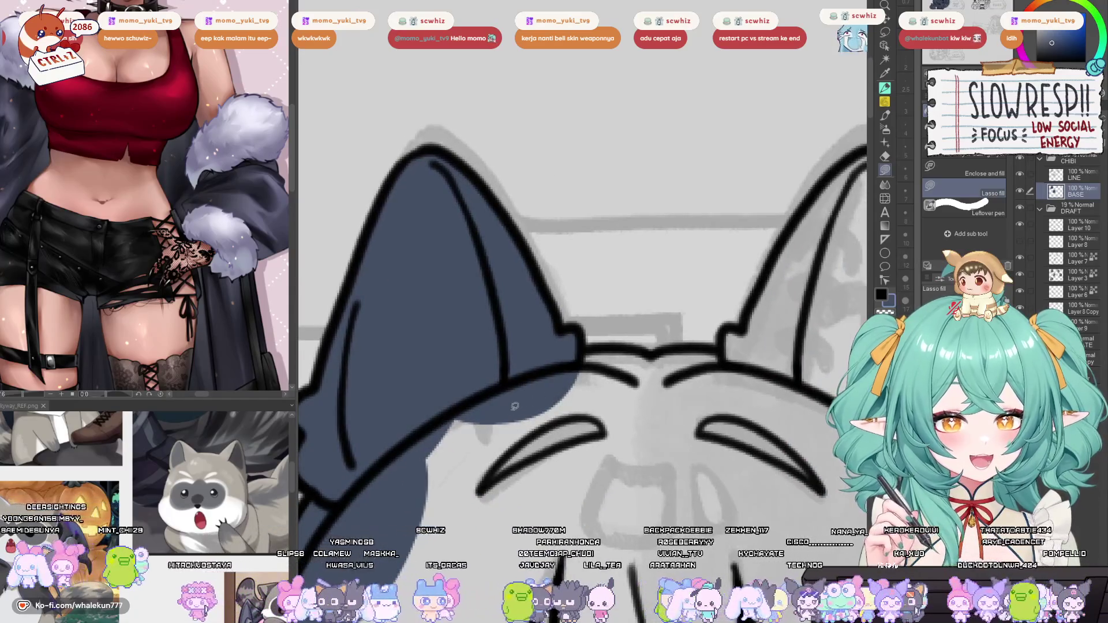
mouse_move(501, 361)
left_mouse_down()
mouse_move(642, 416)
mouse_move(594, 390)
mouse_move(570, 407)
left_mouse_up()
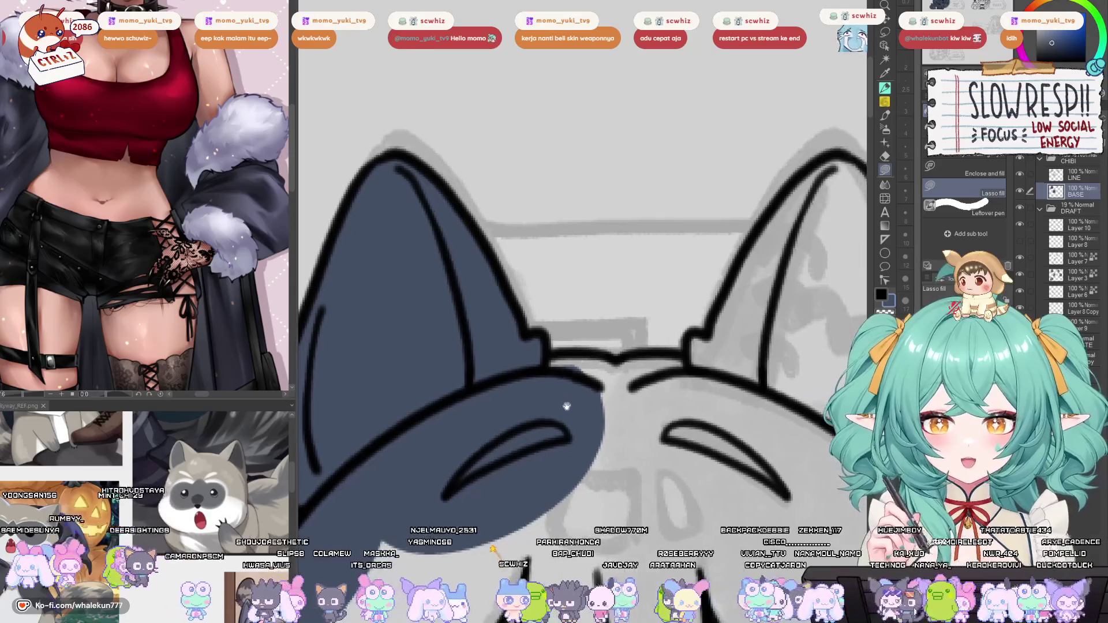
left_click_drag(545, 353, 523, 427)
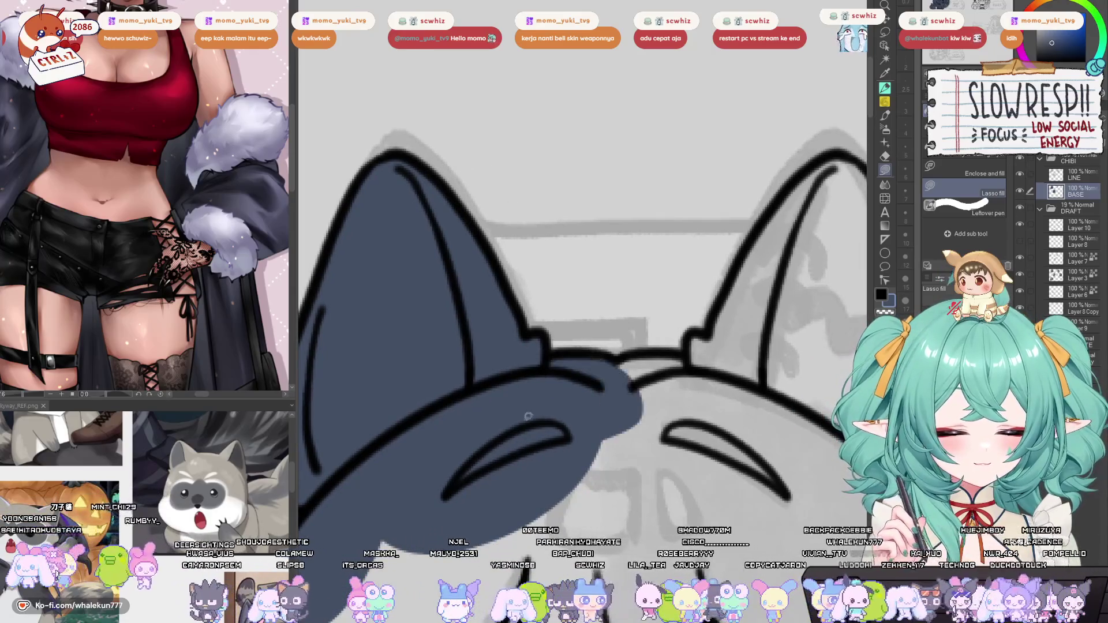
left_click_drag(604, 351, 703, 422)
Fill the other ear completely dark blue.
mouse_move(703, 422)
left_mouse_down()
mouse_move(585, 454)
mouse_move(534, 488)
mouse_move(551, 523)
left_mouse_up()
mouse_move(678, 253)
left_mouse_down()
mouse_move(531, 456)
mouse_move(681, 490)
mouse_move(693, 384)
left_mouse_up()
mouse_move(808, 404)
left_mouse_down()
mouse_move(647, 399)
mouse_move(657, 272)
left_mouse_up()
mouse_move(687, 222)
left_mouse_down()
mouse_move(632, 240)
mouse_move(566, 412)
mouse_move(684, 466)
left_mouse_up()
Fill the side hair area below the ear dark blue.
left_click_drag(609, 442, 653, 351)
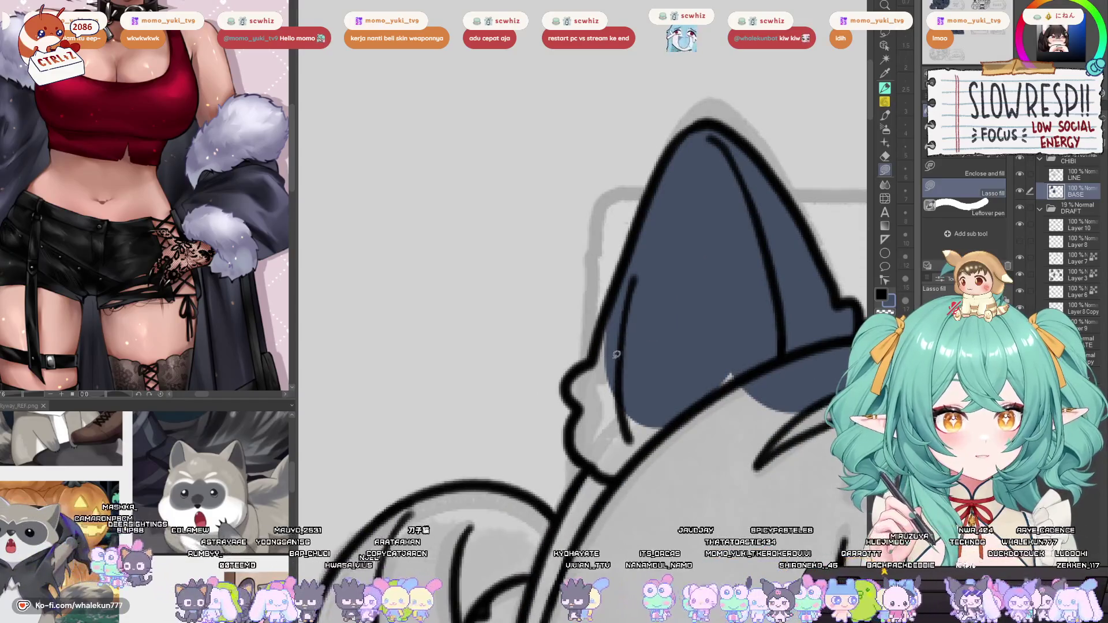
mouse_move(569, 381)
left_mouse_down()
mouse_move(623, 218)
mouse_move(600, 245)
mouse_move(594, 266)
mouse_move(664, 177)
mouse_move(575, 312)
mouse_move(671, 164)
mouse_move(644, 221)
left_mouse_up()
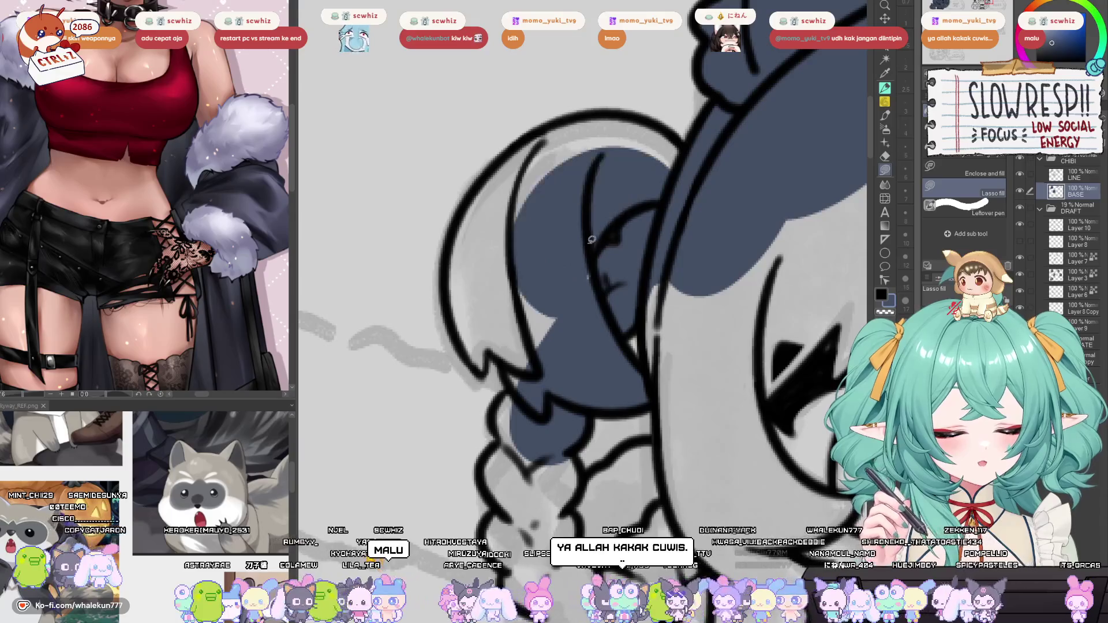
left_click_drag(579, 281, 641, 359)
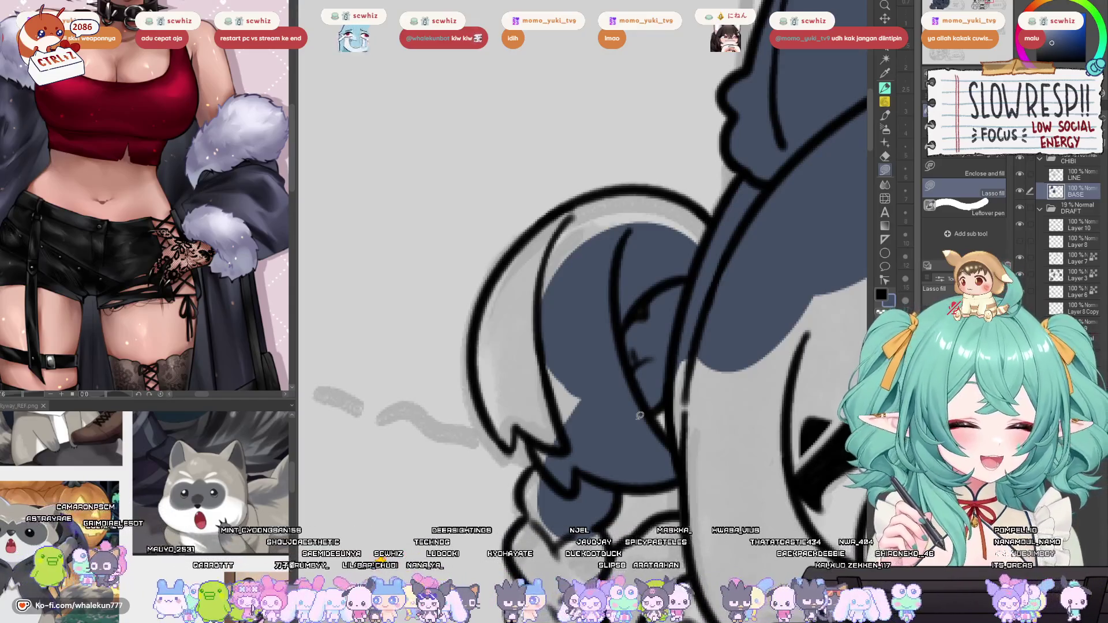
mouse_move(690, 202)
left_mouse_down()
mouse_move(627, 162)
mouse_move(675, 268)
left_mouse_up()
mouse_move(565, 267)
left_mouse_down()
mouse_move(484, 395)
mouse_move(485, 433)
left_mouse_up()
mouse_move(501, 322)
left_mouse_down()
mouse_move(461, 384)
mouse_move(486, 489)
mouse_move(542, 456)
mouse_move(505, 495)
left_mouse_up()
Fill the top of the hair, lower hair lobe and strand gap, mirroring to check.
mouse_move(545, 333)
left_mouse_down()
mouse_move(590, 310)
mouse_move(711, 354)
mouse_move(618, 373)
left_mouse_up()
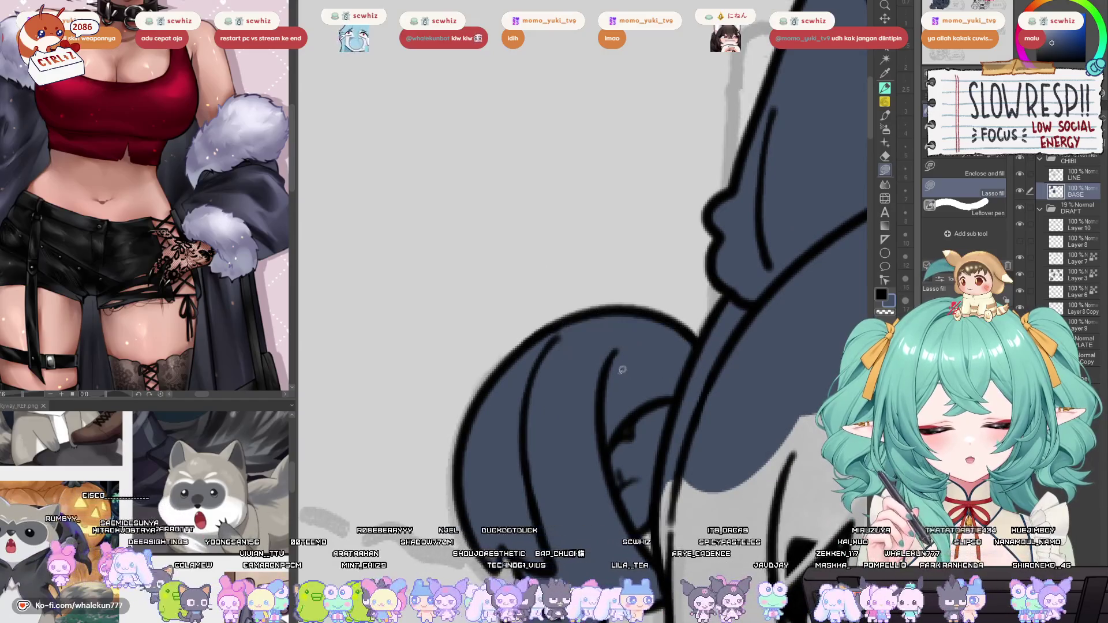
left_click_drag(566, 414, 593, 260)
mouse_move(571, 343)
left_mouse_down()
mouse_move(540, 361)
mouse_move(572, 445)
mouse_move(624, 411)
mouse_move(577, 491)
mouse_move(612, 416)
left_mouse_up()
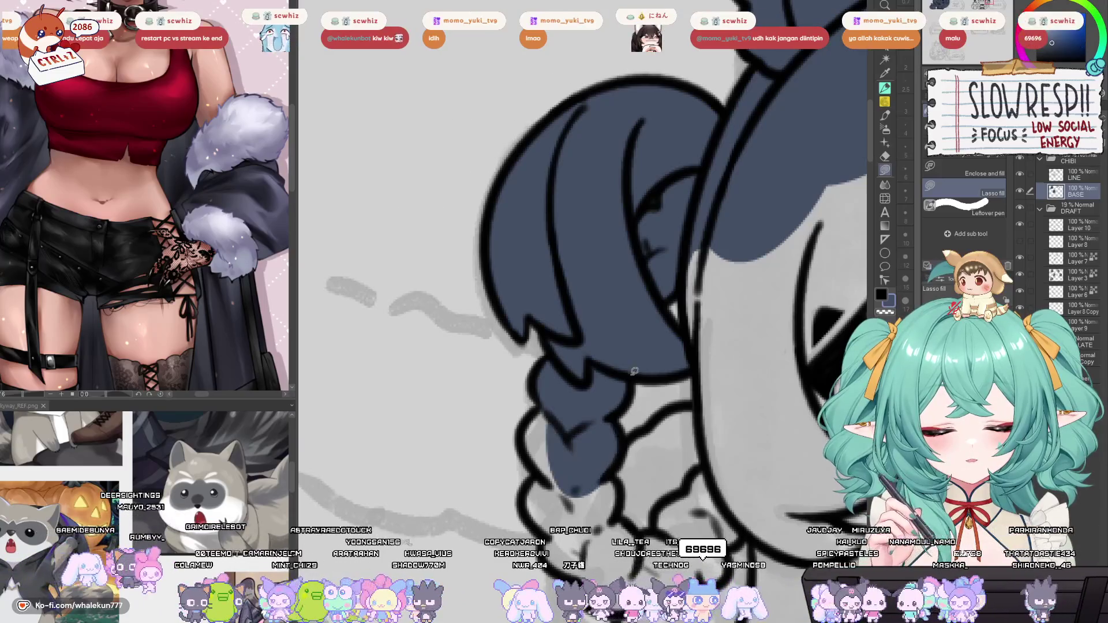
left_click_drag(729, 294, 608, 363)
key("h")
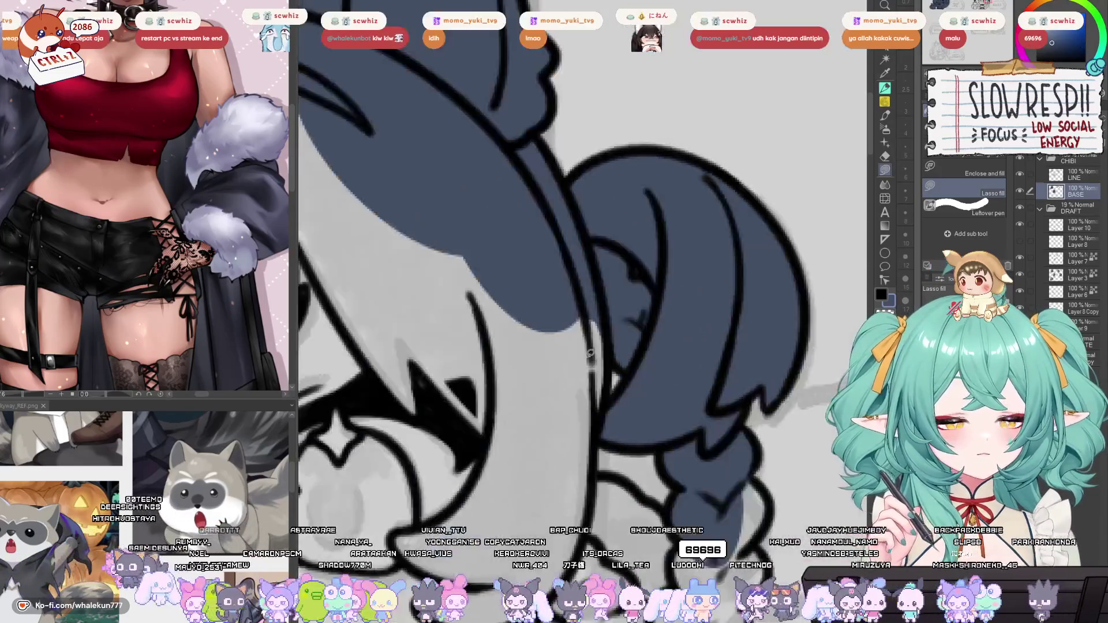
key("h")
mouse_move(572, 315)
left_mouse_down()
mouse_move(577, 442)
mouse_move(635, 315)
left_mouse_up()
key("h")
key("h")
left_click_drag(628, 455, 597, 403)
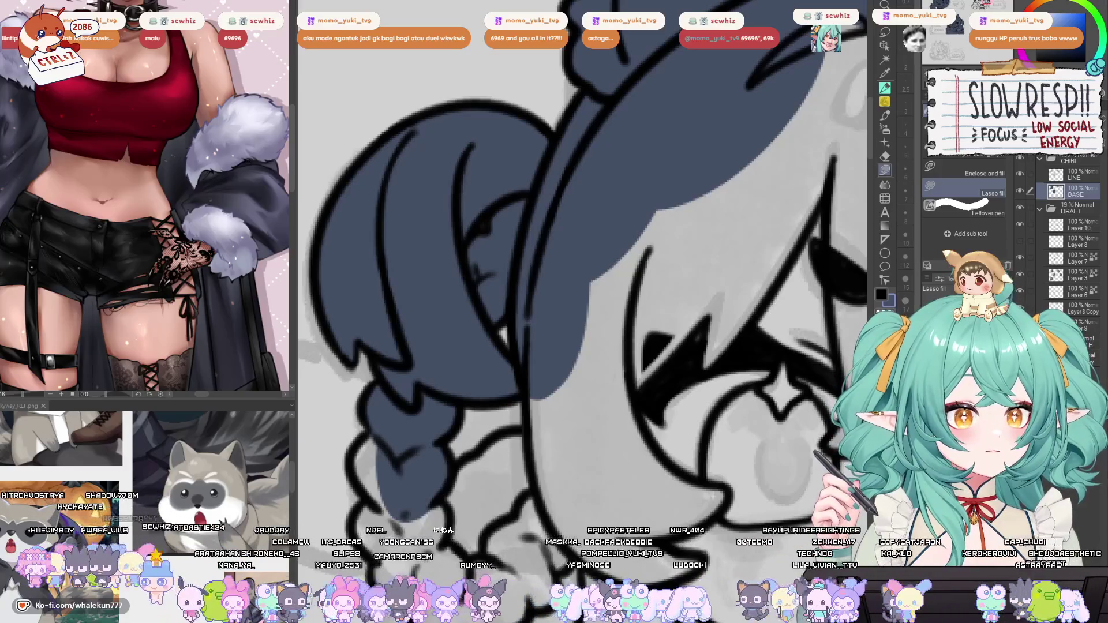
Fill the braid, its fluff and the lower braid dark blue with Lasso fill.
key("p")
left_click_drag(756, 245, 701, 249)
left_click_drag(717, 342, 763, 266)
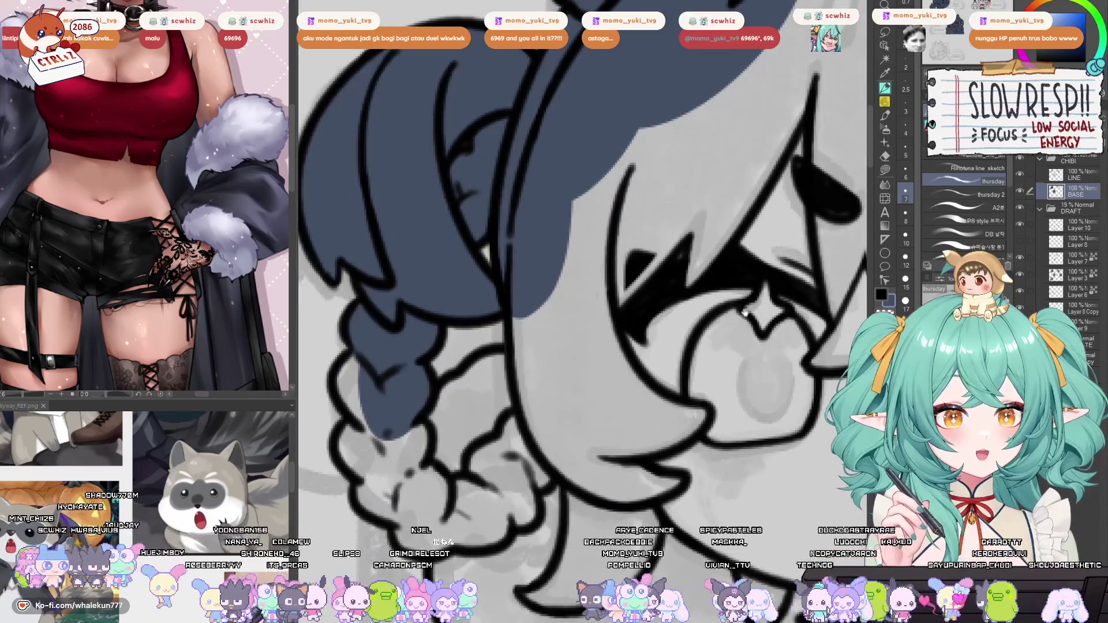
mouse_move(694, 426)
left_mouse_down()
mouse_move(703, 336)
mouse_move(550, 344)
left_mouse_up()
key("g")
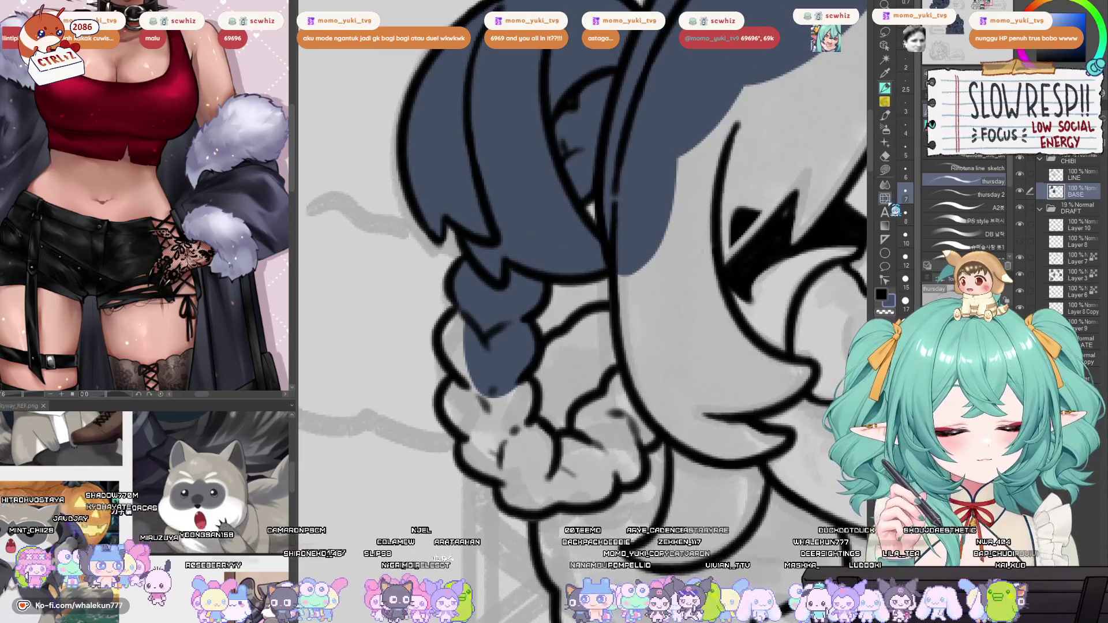
mouse_move(533, 355)
left_mouse_down()
mouse_move(589, 306)
mouse_move(670, 416)
mouse_move(528, 453)
left_mouse_up()
left_click_drag(557, 443, 609, 408)
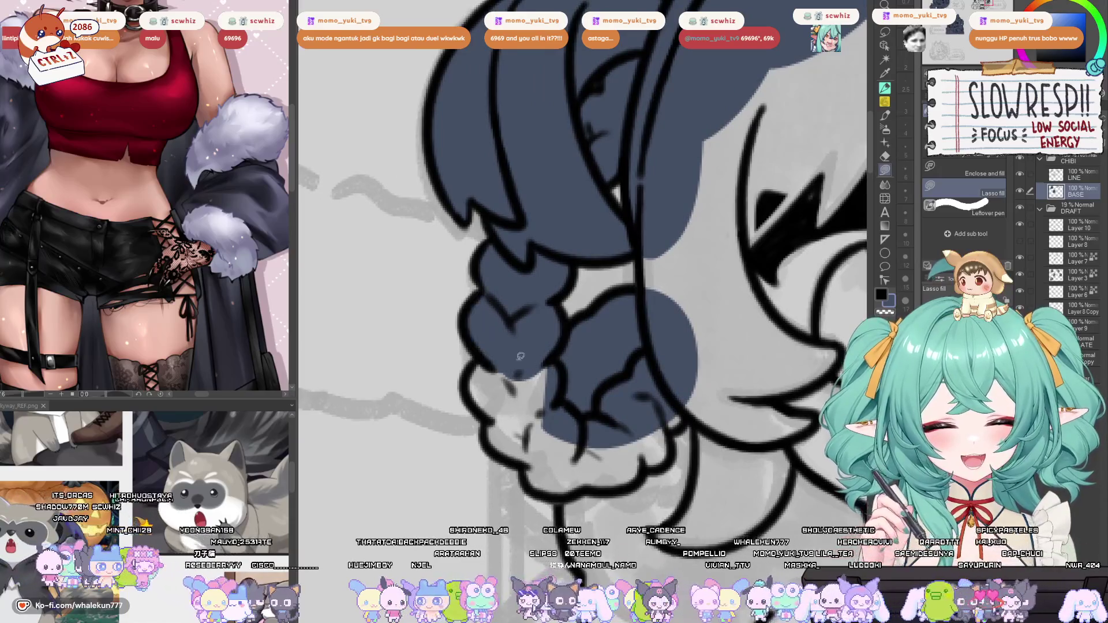
left_click_drag(467, 372, 564, 339)
mouse_move(554, 414)
left_mouse_down()
mouse_move(546, 388)
mouse_move(599, 403)
mouse_move(646, 439)
mouse_move(548, 404)
left_mouse_up()
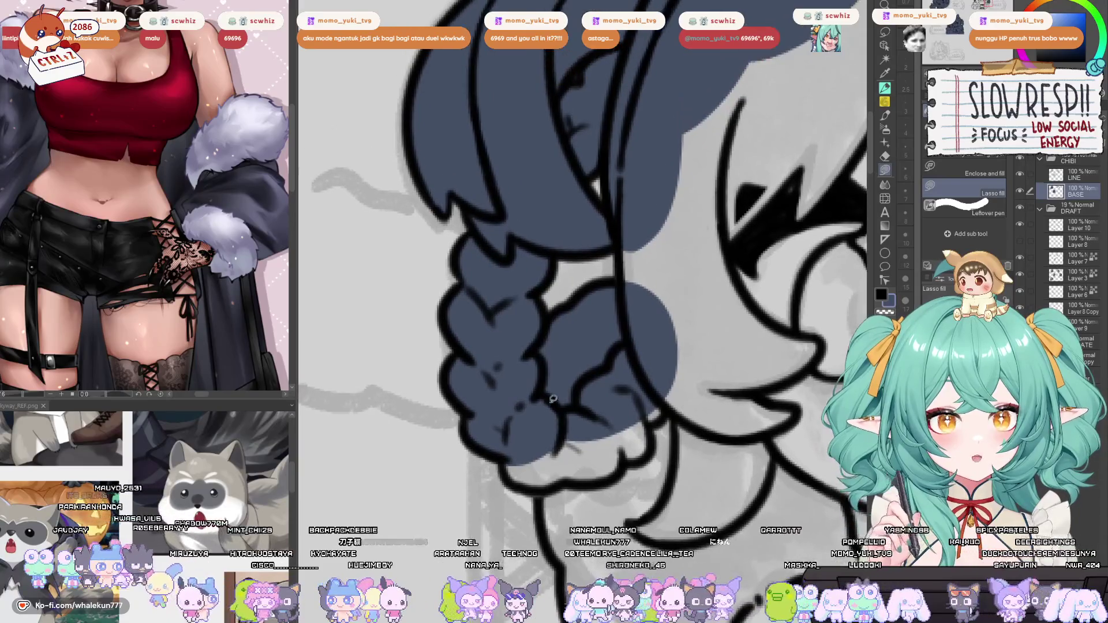
Fill the light gap beside the braid and parts of the face area dark blue.
left_click_drag(543, 327, 543, 319)
left_click_drag(547, 427, 527, 424)
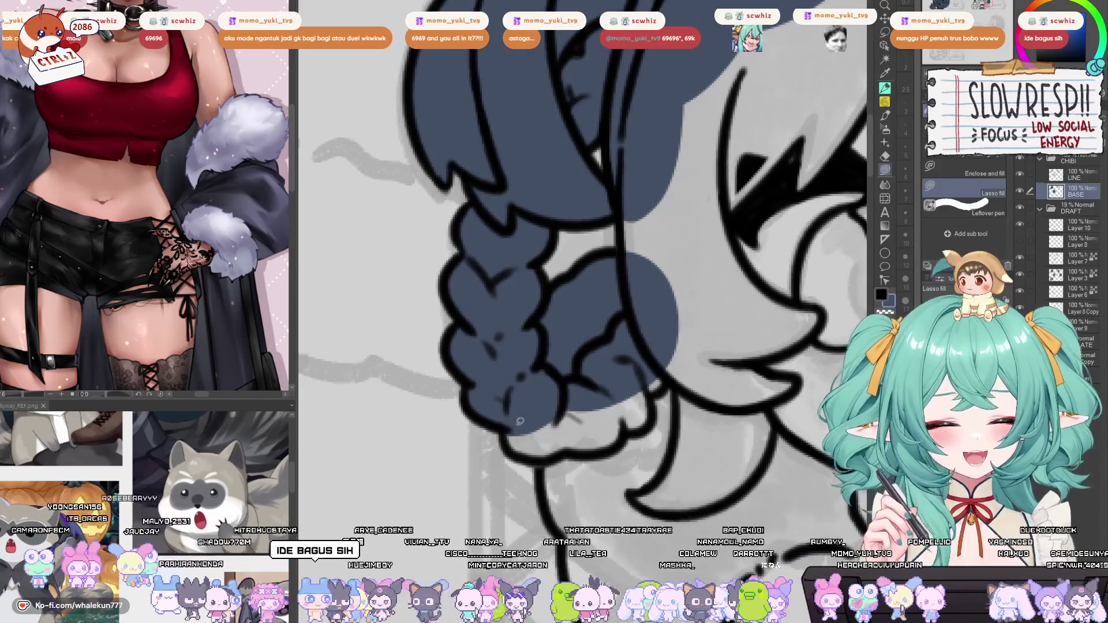
mouse_move(519, 428)
left_mouse_down()
mouse_move(496, 416)
mouse_move(578, 407)
mouse_move(586, 390)
mouse_move(573, 445)
mouse_move(544, 444)
mouse_move(498, 372)
left_mouse_up()
mouse_move(629, 306)
left_mouse_down()
mouse_move(590, 341)
mouse_move(595, 369)
mouse_move(513, 439)
mouse_move(595, 375)
left_mouse_up()
left_click_drag(612, 346, 578, 397)
mouse_move(465, 298)
left_mouse_down()
mouse_move(496, 445)
mouse_move(689, 236)
mouse_move(664, 174)
left_mouse_up()
mouse_move(663, 265)
left_mouse_down()
mouse_move(508, 404)
mouse_move(397, 469)
mouse_move(606, 294)
mouse_move(404, 456)
left_mouse_up()
key("h")
scroll(513, 377, "down", 3)
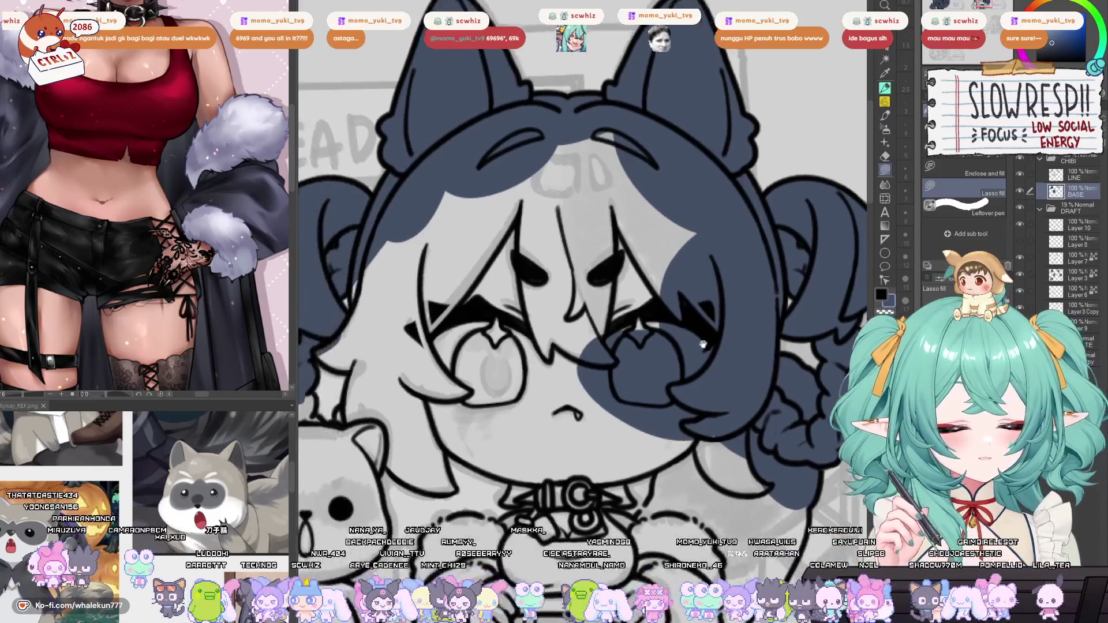
Fill the cheek area, lower braid and gaps near the cat ear dark blue.
mouse_move(708, 197)
left_mouse_down()
mouse_move(718, 315)
mouse_move(587, 112)
left_mouse_up()
scroll(524, 276, "up", 3)
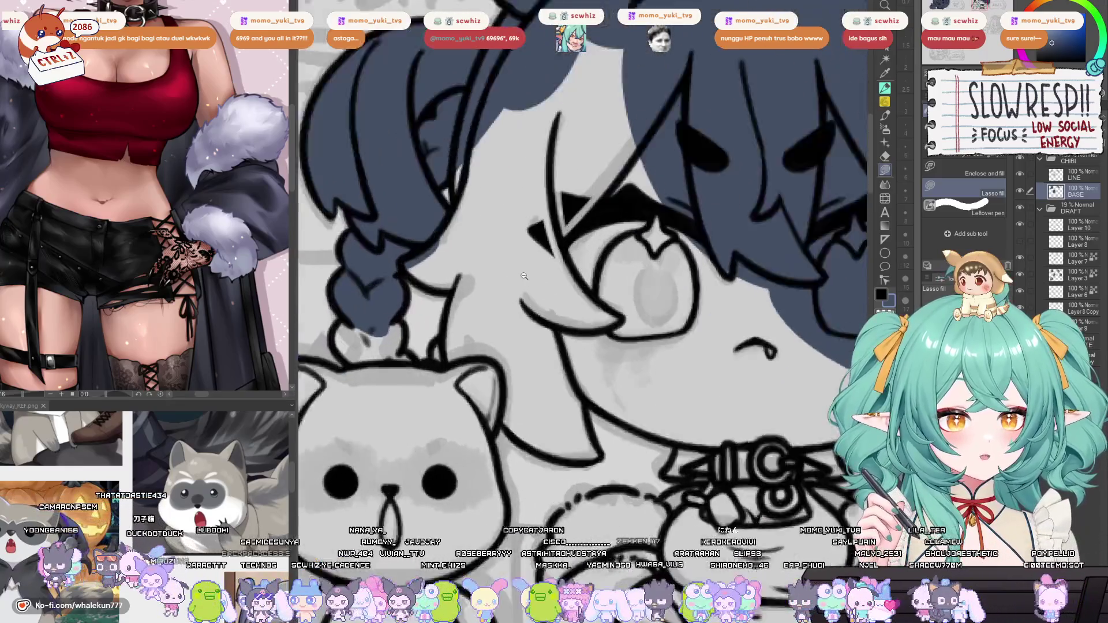
scroll(524, 276, "up", 2)
mouse_move(395, 287)
left_mouse_down()
mouse_move(447, 321)
mouse_move(468, 211)
mouse_move(416, 271)
left_mouse_up()
mouse_move(479, 297)
left_mouse_down()
mouse_move(487, 242)
mouse_move(548, 173)
mouse_move(650, 161)
mouse_move(632, 279)
left_mouse_up()
mouse_move(526, 343)
left_mouse_down()
mouse_move(509, 409)
mouse_move(664, 285)
mouse_move(664, 176)
mouse_move(681, 269)
left_mouse_up()
mouse_move(466, 372)
left_mouse_down()
mouse_move(485, 399)
mouse_move(409, 427)
mouse_move(438, 341)
mouse_move(464, 352)
left_mouse_up()
left_click_drag(478, 398, 479, 404)
mouse_move(537, 375)
left_mouse_down()
mouse_move(543, 445)
mouse_move(516, 419)
mouse_move(590, 445)
left_mouse_up()
Fill the light region left of the cheek line and the left hair dark blue.
key("ctrl+minus")
key("ctrl+minus")
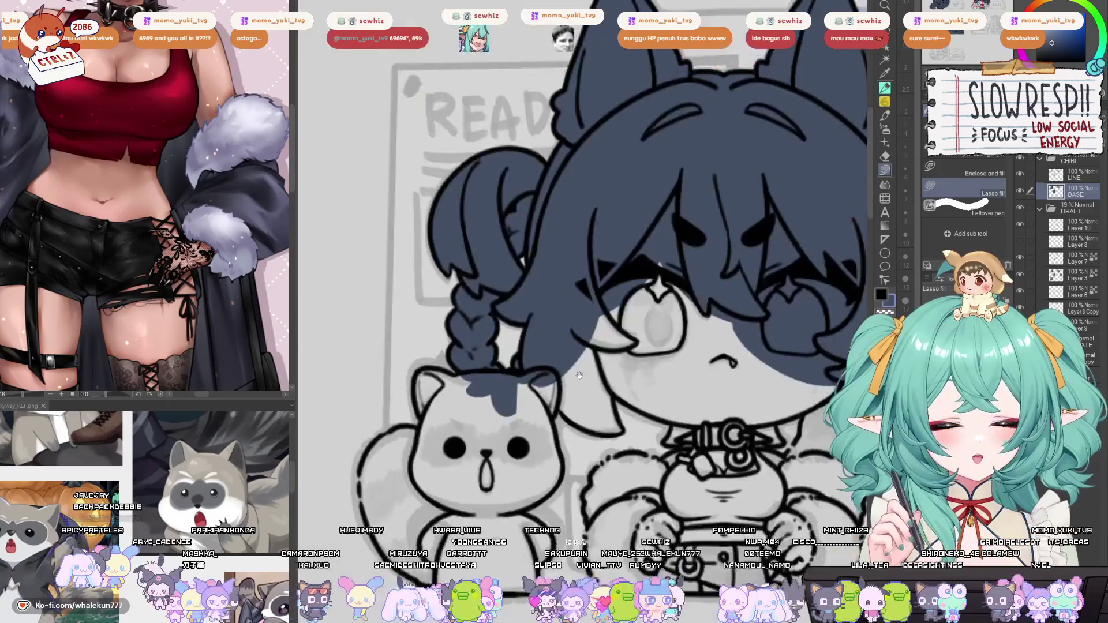
key("ctrl+plus")
key("ctrl+plus")
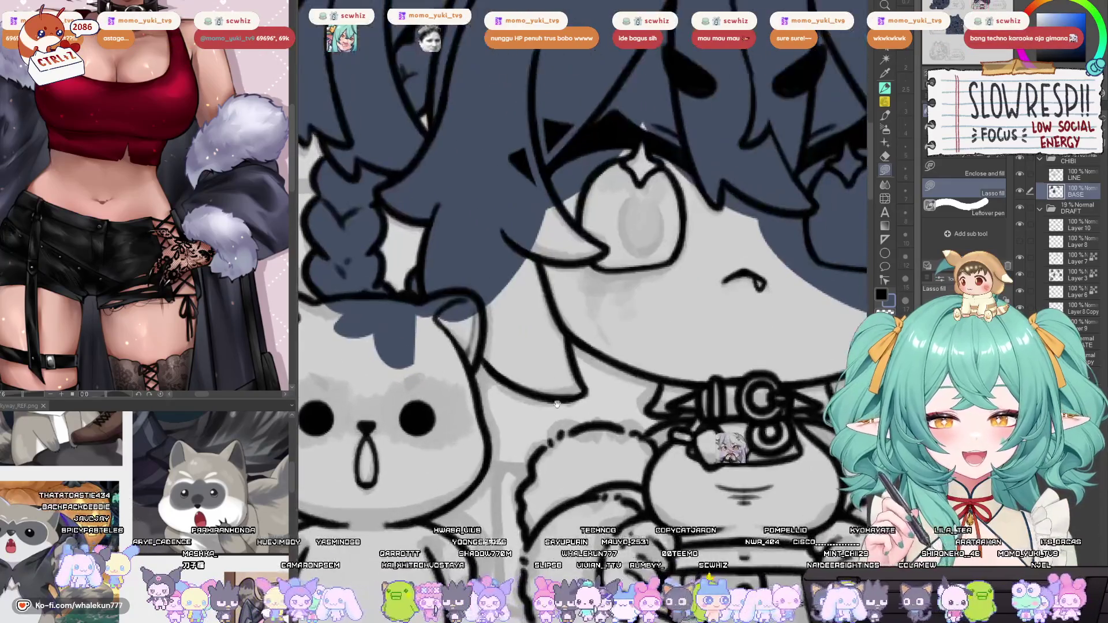
left_click_drag(619, 353, 594, 389)
key("ctrl+plus")
key("ctrl+plus")
key("ctrl+plus")
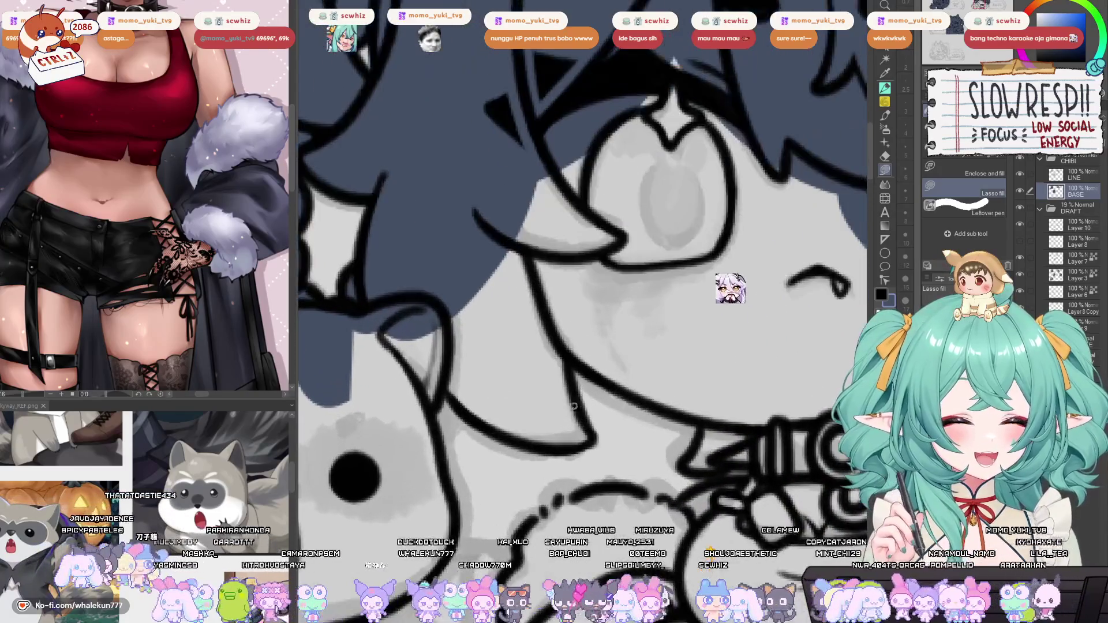
mouse_move(489, 370)
left_mouse_down()
mouse_move(450, 425)
mouse_move(384, 306)
mouse_move(381, 456)
left_mouse_up()
mouse_move(521, 396)
left_mouse_down()
mouse_move(483, 383)
mouse_move(488, 399)
mouse_move(347, 404)
mouse_move(485, 369)
mouse_move(445, 362)
mouse_move(464, 450)
mouse_move(358, 404)
mouse_move(449, 254)
left_mouse_up()
left_click_drag(435, 368, 482, 331)
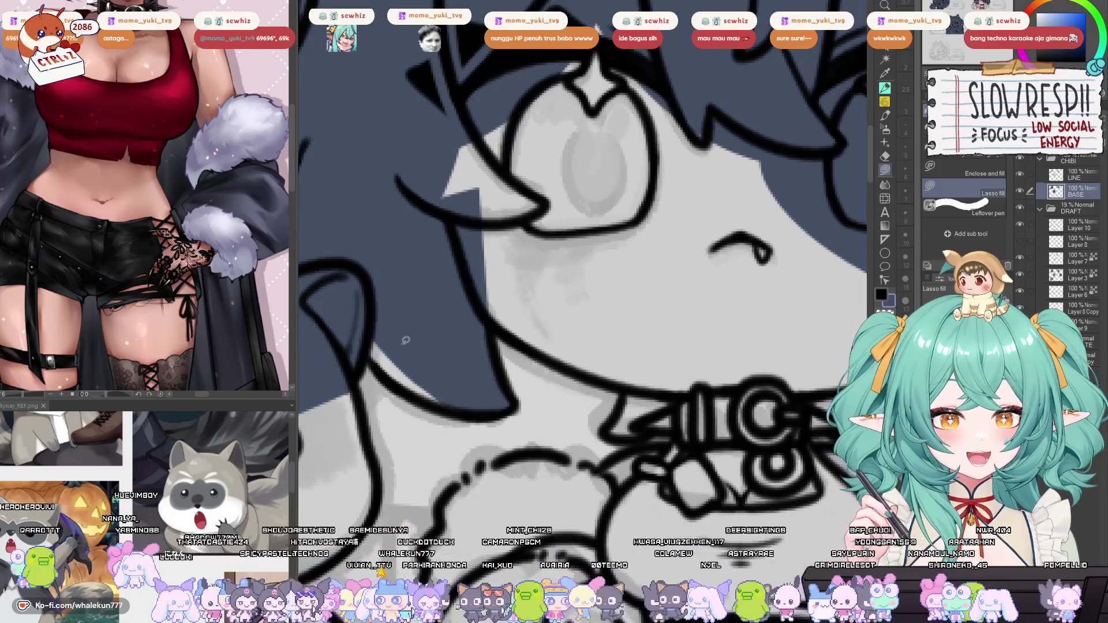
mouse_move(414, 344)
left_mouse_down()
mouse_move(358, 297)
mouse_move(456, 404)
left_mouse_up()
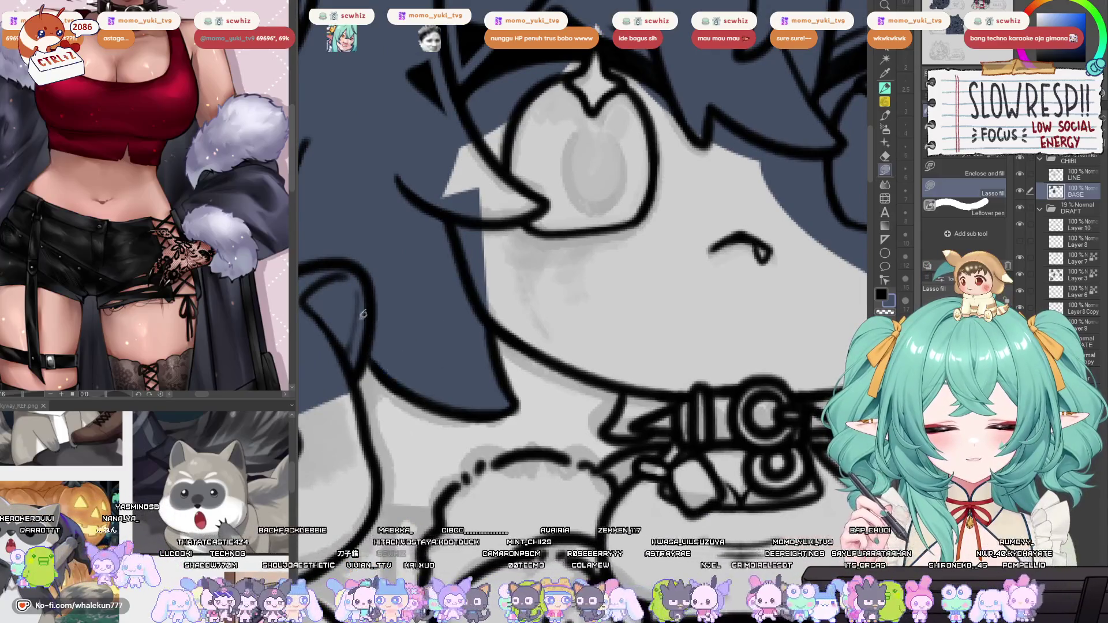
scroll(618, 360, "down", 5)
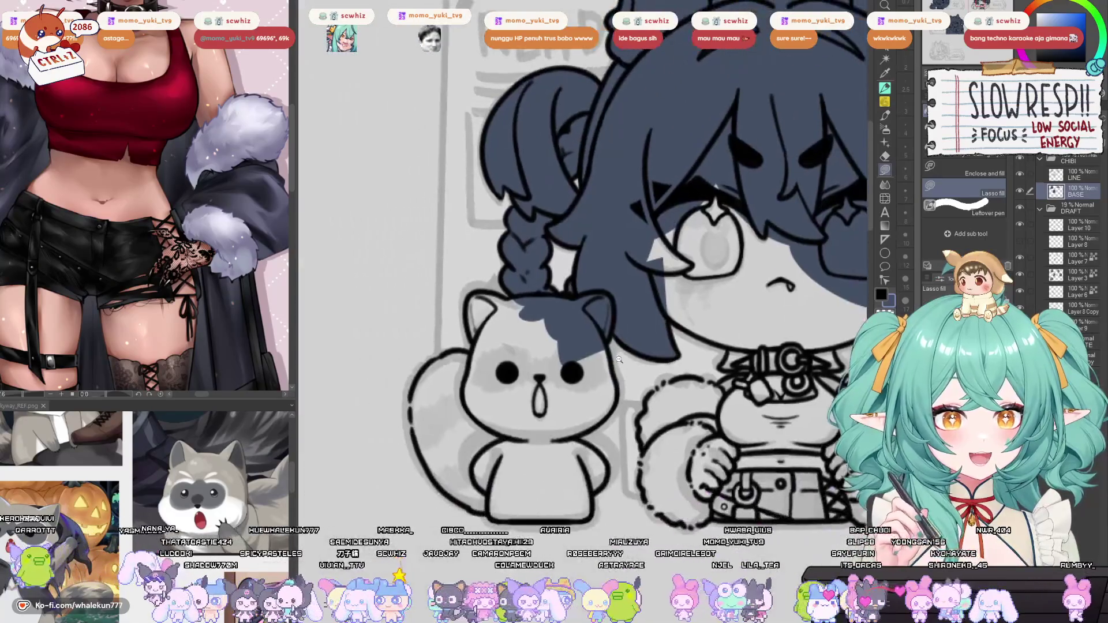
Fill the cat's face and head dark blue, extending left of its eye.
scroll(618, 360, "up", 1)
scroll(621, 279, "up", 2)
scroll(612, 316, "up", 1)
mouse_move(610, 315)
left_mouse_down()
mouse_move(638, 470)
mouse_move(451, 542)
mouse_move(392, 349)
mouse_move(583, 262)
left_mouse_up()
left_click_drag(502, 395, 716, 423)
mouse_move(594, 227)
left_mouse_down()
mouse_move(530, 214)
mouse_move(479, 347)
mouse_move(664, 277)
left_mouse_up()
mouse_move(511, 335)
left_mouse_down()
mouse_move(528, 378)
mouse_move(497, 496)
mouse_move(627, 370)
left_mouse_up()
mouse_move(502, 398)
left_mouse_down()
mouse_move(568, 253)
mouse_move(551, 241)
mouse_move(488, 261)
mouse_move(427, 333)
mouse_move(427, 498)
left_mouse_up()
Fill the cat's tail and lower body dark blue.
mouse_move(676, 371)
left_mouse_down()
mouse_move(612, 305)
mouse_move(476, 479)
mouse_move(669, 338)
mouse_move(758, 460)
mouse_move(568, 432)
mouse_move(663, 370)
left_mouse_up()
mouse_move(733, 498)
left_mouse_down()
mouse_move(738, 432)
mouse_move(716, 505)
left_mouse_up()
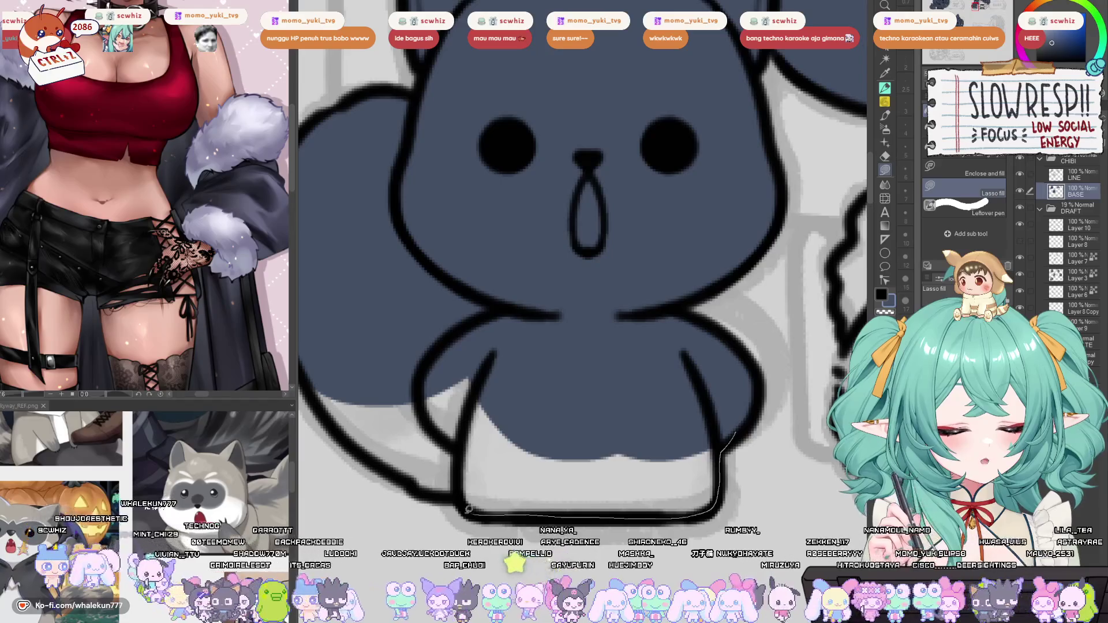
left_click_drag(478, 511, 554, 322)
left_click_drag(788, 427, 793, 481)
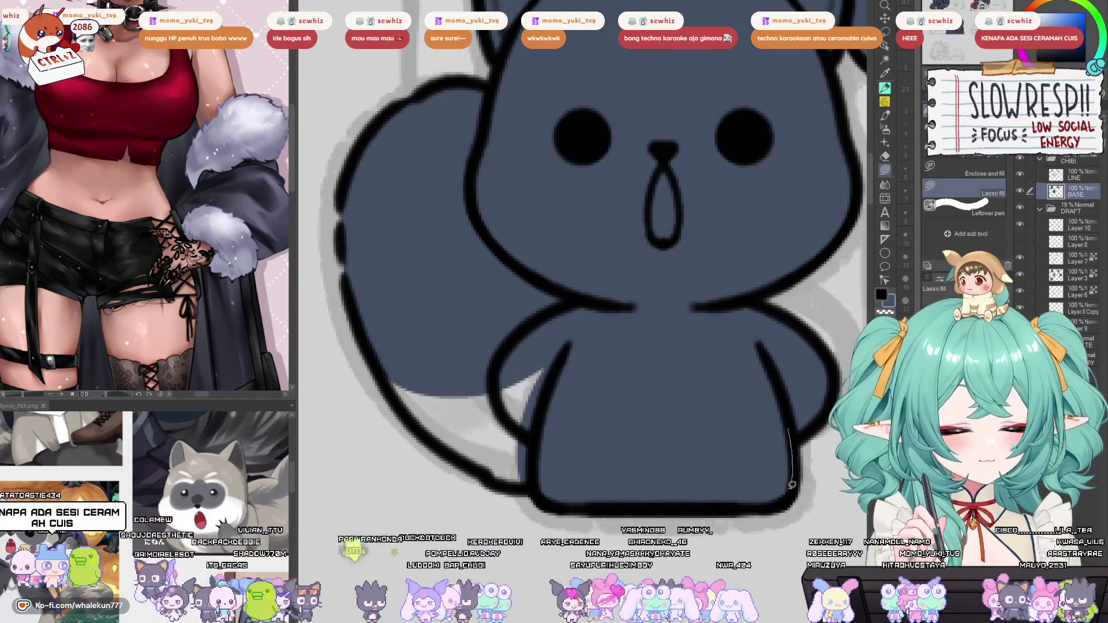
mouse_move(649, 507)
left_mouse_down()
mouse_move(549, 416)
mouse_move(571, 329)
left_mouse_up()
mouse_move(410, 359)
left_mouse_down()
mouse_move(404, 392)
mouse_move(501, 475)
mouse_move(635, 427)
mouse_move(528, 327)
mouse_move(521, 367)
mouse_move(465, 443)
mouse_move(453, 484)
left_mouse_up()
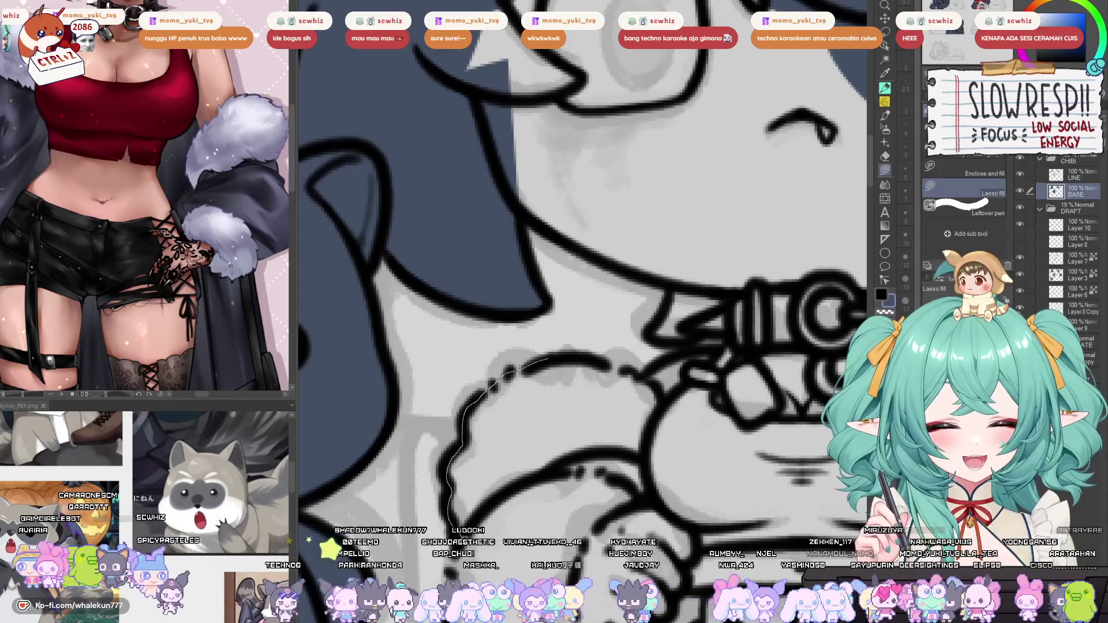
Fill the hair beside the cheek and the patch above the chain, along the chin.
mouse_move(627, 522)
left_mouse_down()
mouse_move(654, 420)
mouse_move(585, 353)
mouse_move(627, 380)
mouse_move(616, 384)
mouse_move(721, 354)
mouse_move(618, 469)
left_mouse_up()
mouse_move(610, 346)
left_mouse_down()
mouse_move(575, 396)
mouse_move(696, 321)
left_mouse_up()
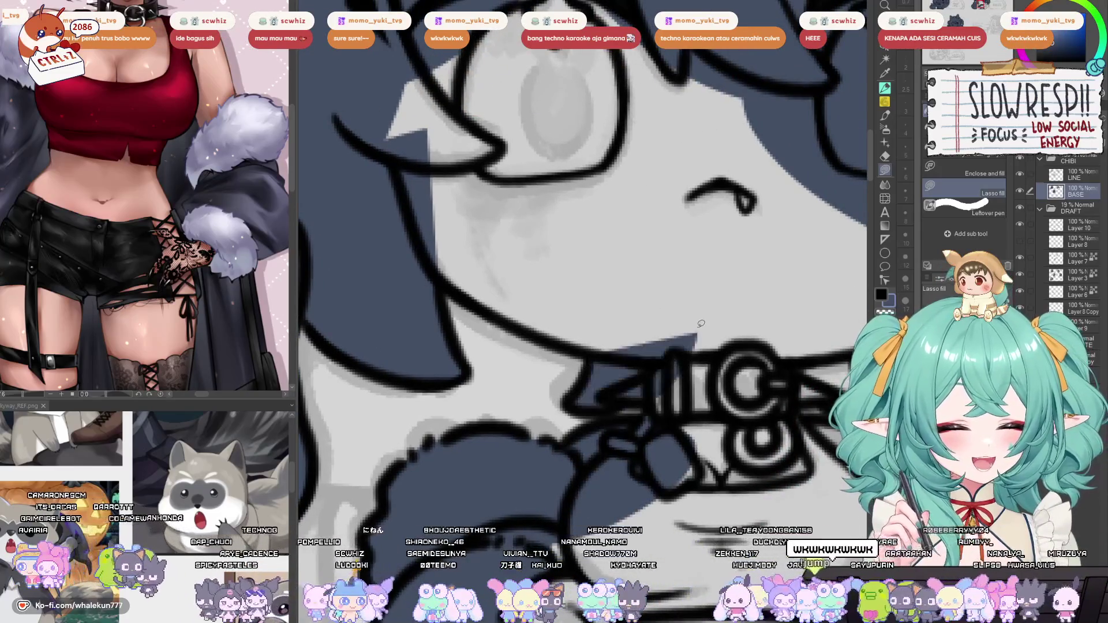
mouse_move(643, 394)
left_mouse_down()
mouse_move(644, 439)
mouse_move(721, 337)
mouse_move(707, 403)
left_mouse_up()
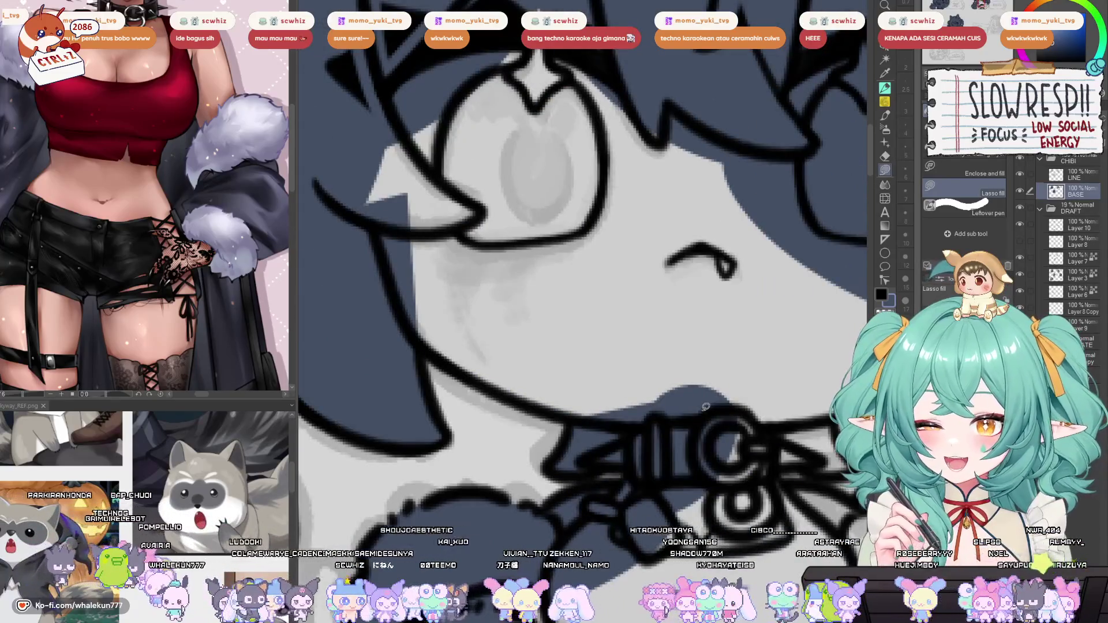
mouse_move(705, 407)
left_mouse_down()
mouse_move(548, 398)
mouse_move(639, 387)
mouse_move(664, 422)
left_mouse_up()
mouse_move(345, 320)
left_mouse_down()
mouse_move(385, 355)
mouse_move(505, 407)
mouse_move(670, 72)
left_mouse_up()
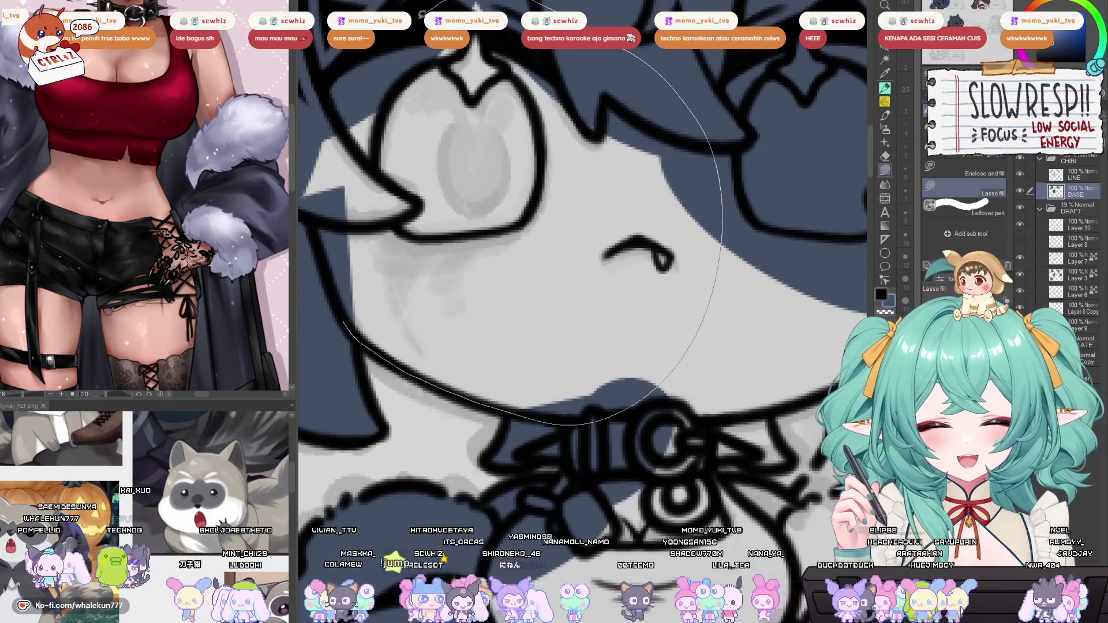
Fill the hair regions near the collar dark blue.
key("ctrl+minus")
key("ctrl+minus")
key("ctrl+minus")
scroll(639, 324, "up", 4)
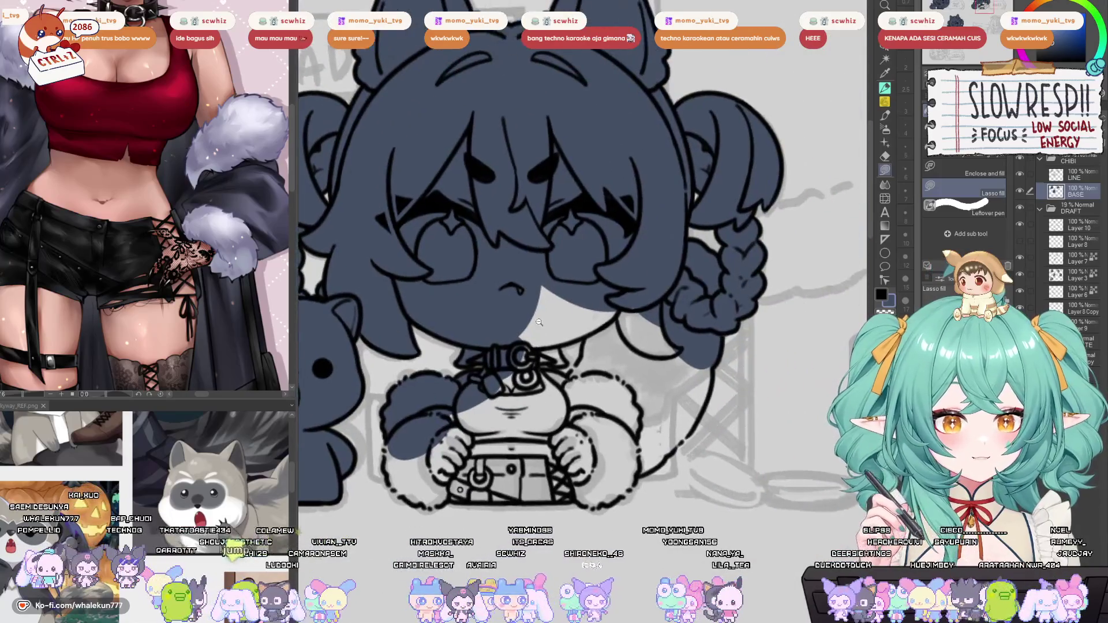
scroll(627, 324, "up", 1)
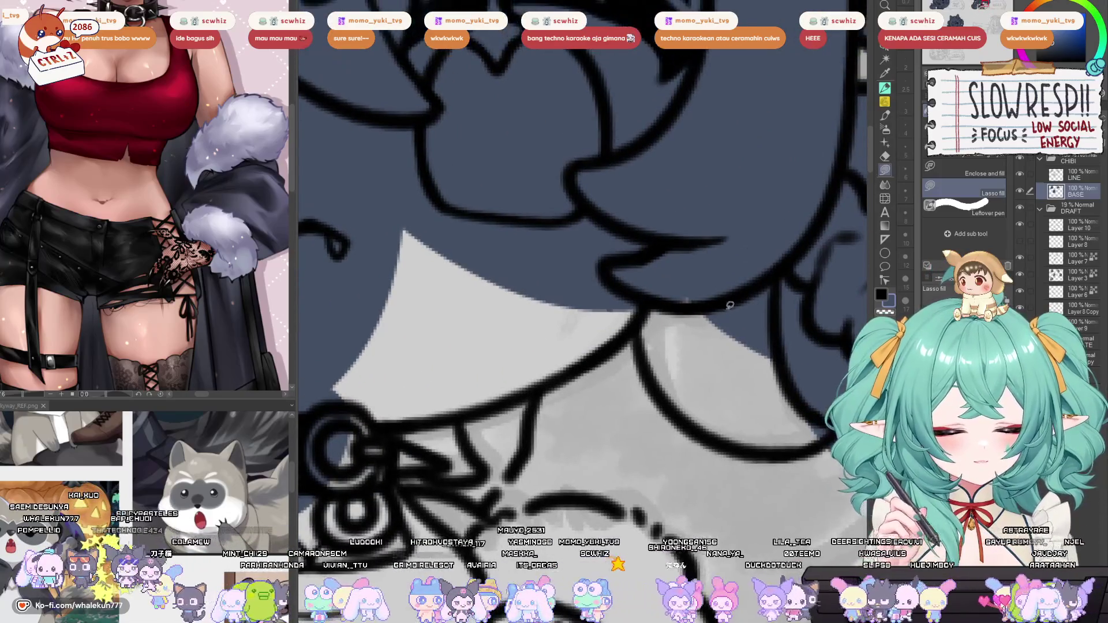
mouse_move(638, 320)
left_mouse_down()
mouse_move(733, 398)
mouse_move(649, 228)
left_mouse_up()
mouse_move(635, 288)
left_mouse_down()
mouse_move(697, 412)
mouse_move(673, 274)
left_mouse_up()
mouse_move(463, 222)
left_mouse_down()
mouse_move(411, 353)
mouse_move(704, 146)
mouse_move(436, 164)
left_mouse_up()
left_click_drag(635, 228, 585, 230)
mouse_move(728, 199)
left_mouse_down()
mouse_move(708, 192)
mouse_move(497, 496)
mouse_move(708, 196)
left_mouse_up()
left_click_drag(635, 404, 635, 231)
mouse_move(806, 134)
left_mouse_down()
mouse_move(805, 202)
mouse_move(765, 326)
mouse_move(618, 471)
mouse_move(622, 170)
mouse_move(797, 144)
left_mouse_up()
Fill the grey area around and left of the goggles dark blue.
mouse_move(763, 51)
left_mouse_down()
mouse_move(705, 155)
mouse_move(693, 363)
mouse_move(683, 325)
left_mouse_up()
mouse_move(756, 336)
left_mouse_down()
mouse_move(656, 302)
mouse_move(653, 226)
mouse_move(494, 420)
mouse_move(508, 462)
left_mouse_up()
left_click_drag(700, 283, 556, 433)
mouse_move(585, 389)
left_mouse_down()
mouse_move(606, 442)
mouse_move(546, 444)
mouse_move(520, 312)
mouse_move(580, 376)
left_mouse_up()
mouse_move(603, 354)
left_mouse_down()
mouse_move(606, 379)
mouse_move(684, 369)
mouse_move(419, 328)
mouse_move(494, 403)
left_mouse_up()
scroll(612, 356, "down", 5)
scroll(612, 356, "up", 3)
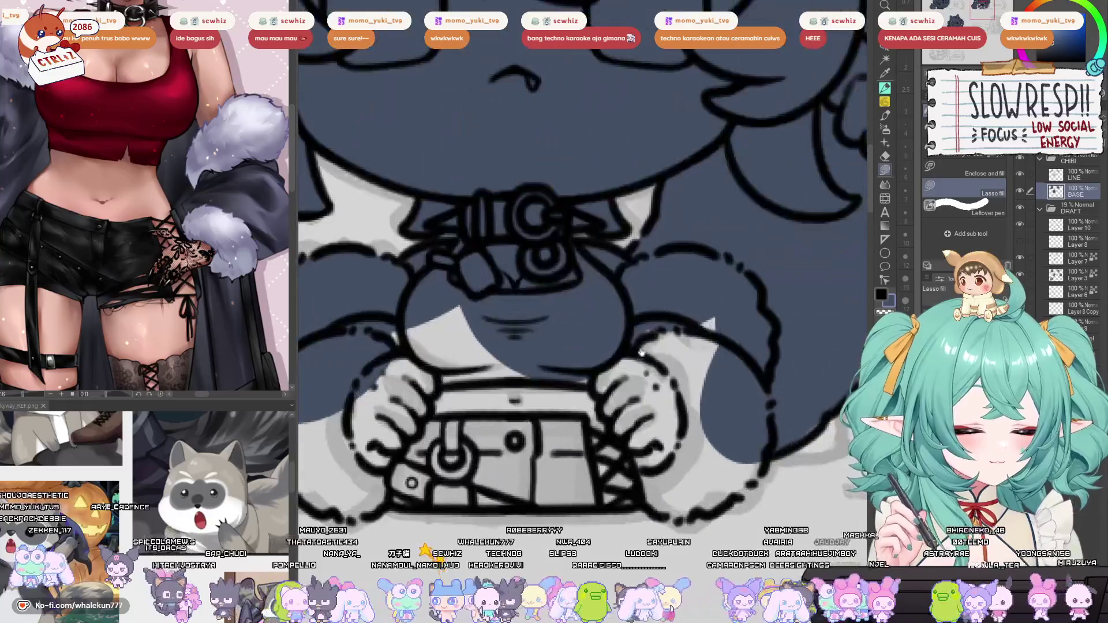
scroll(641, 355, "up", 1)
scroll(650, 372, "up", 1)
scroll(635, 442, "up", 2)
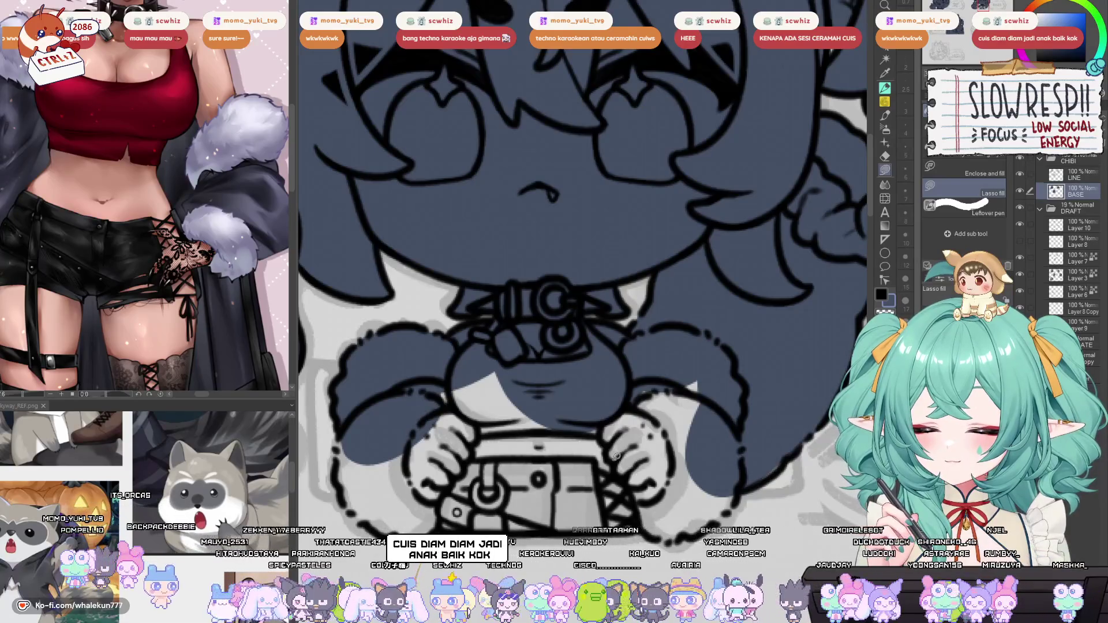
mouse_move(618, 434)
left_mouse_down()
mouse_move(651, 407)
mouse_move(609, 429)
left_mouse_up()
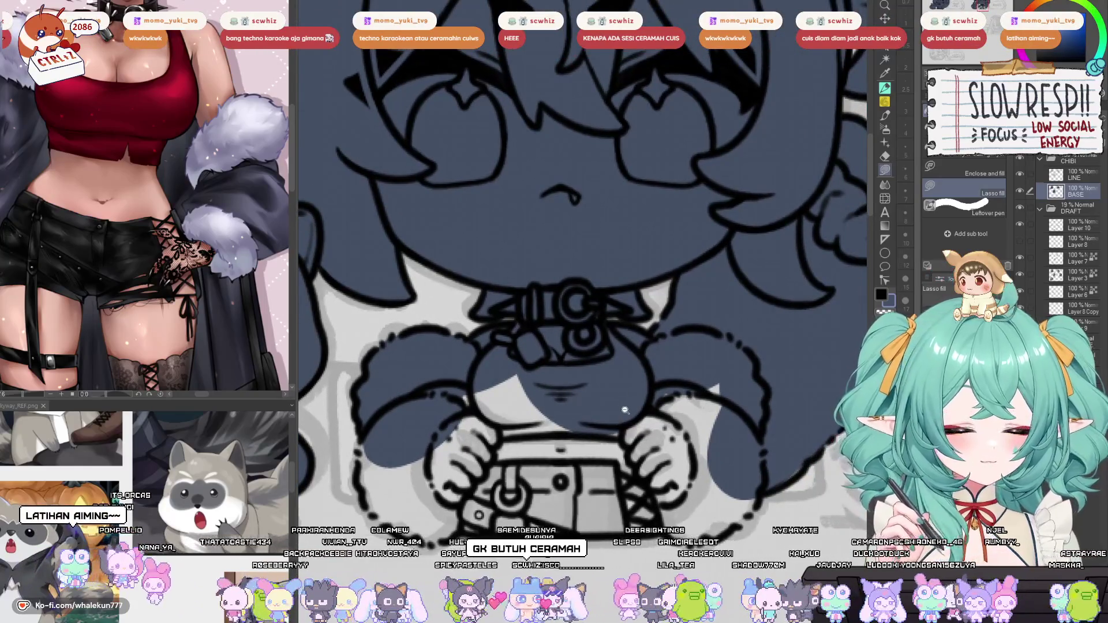
scroll(519, 451, "up", 2)
Fill the left sleeve, hands, belt and area by the right hand dark blue.
mouse_move(416, 374)
left_mouse_down()
mouse_move(404, 425)
mouse_move(418, 471)
left_mouse_up()
mouse_move(509, 523)
left_mouse_down()
mouse_move(557, 439)
mouse_move(545, 332)
left_mouse_up()
mouse_move(617, 409)
left_mouse_down()
mouse_move(580, 415)
mouse_move(560, 373)
left_mouse_up()
mouse_move(467, 495)
left_mouse_down()
mouse_move(453, 497)
mouse_move(632, 301)
mouse_move(602, 463)
mouse_move(548, 482)
mouse_move(484, 482)
left_mouse_up()
mouse_move(606, 479)
left_mouse_down()
mouse_move(495, 495)
mouse_move(617, 277)
mouse_move(695, 462)
mouse_move(673, 494)
left_mouse_up()
mouse_move(514, 492)
left_mouse_down()
mouse_move(438, 437)
mouse_move(473, 493)
mouse_move(450, 424)
mouse_move(689, 455)
mouse_move(603, 482)
left_mouse_up()
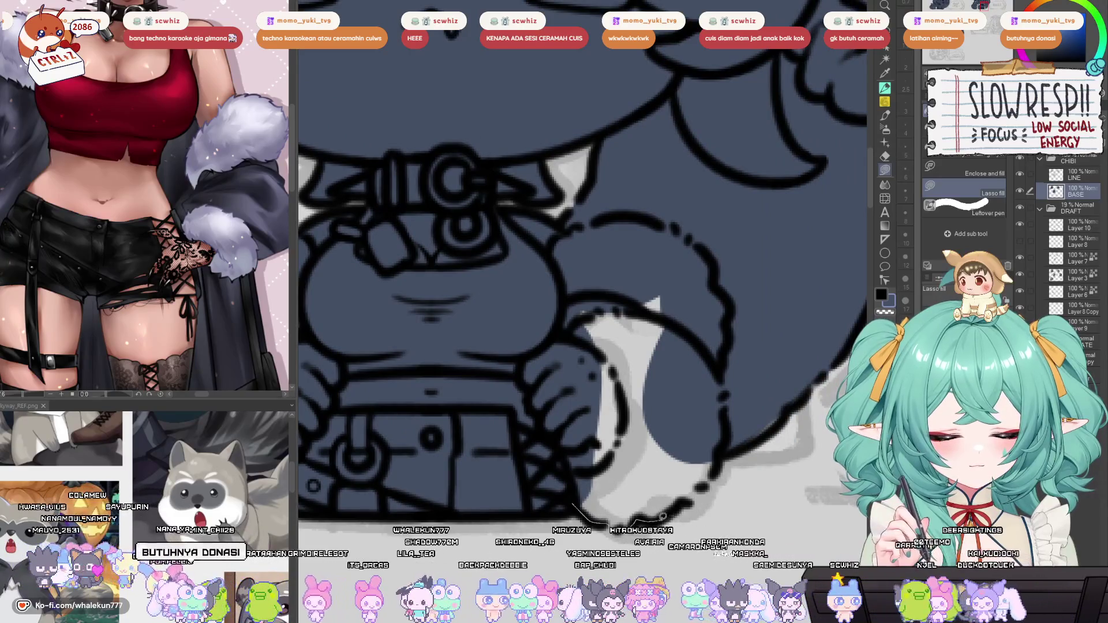
mouse_move(694, 495)
left_mouse_down()
mouse_move(789, 414)
mouse_move(732, 225)
mouse_move(503, 367)
left_mouse_up()
left_click_drag(809, 364, 722, 402)
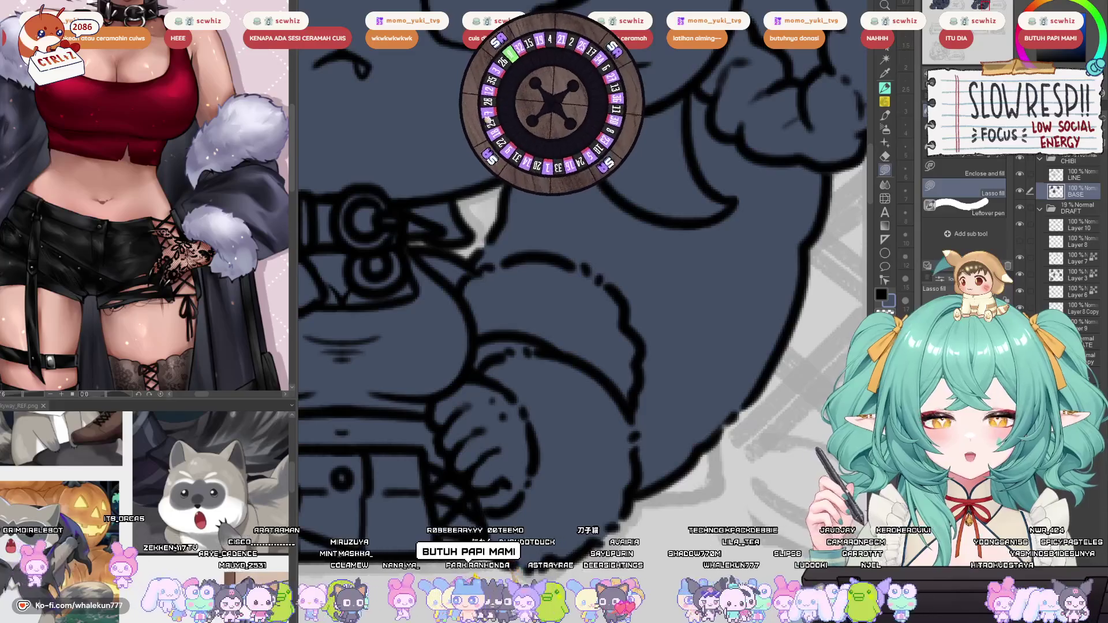
key("ctrl+0")
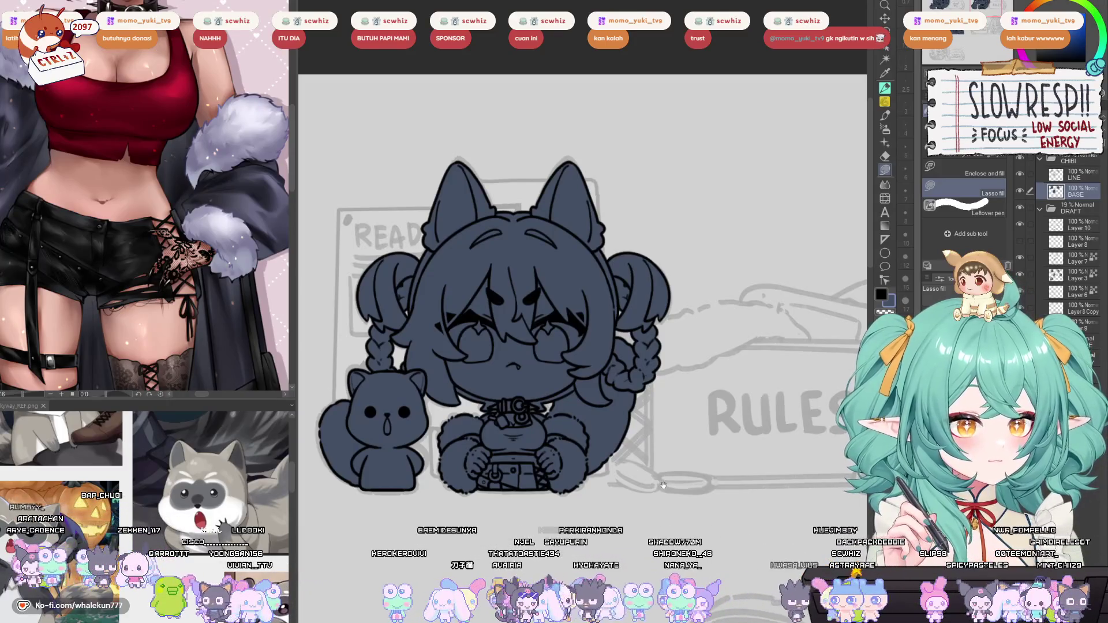
Center the view on the RULES chibi's head with the liquify tool active.
mouse_move(663, 485)
left_mouse_down()
mouse_move(728, 380)
mouse_move(693, 402)
left_mouse_up()
left_click_drag(672, 517, 674, 497)
key("j")
scroll(635, 422, "down", 3)
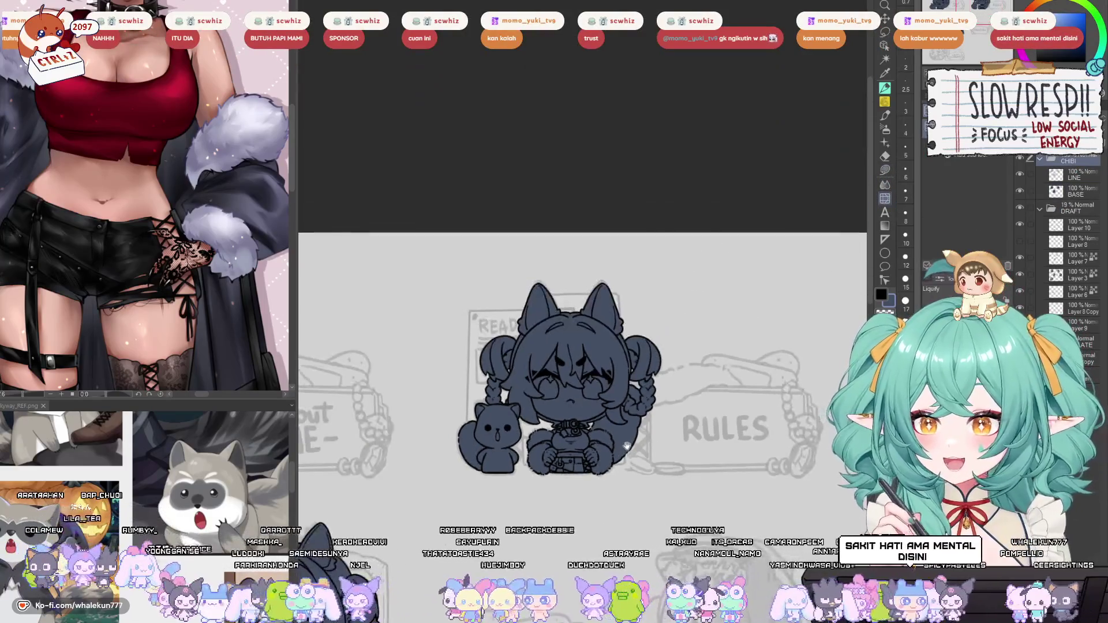
scroll(634, 421, "up", 2)
scroll(635, 422, "up", 1)
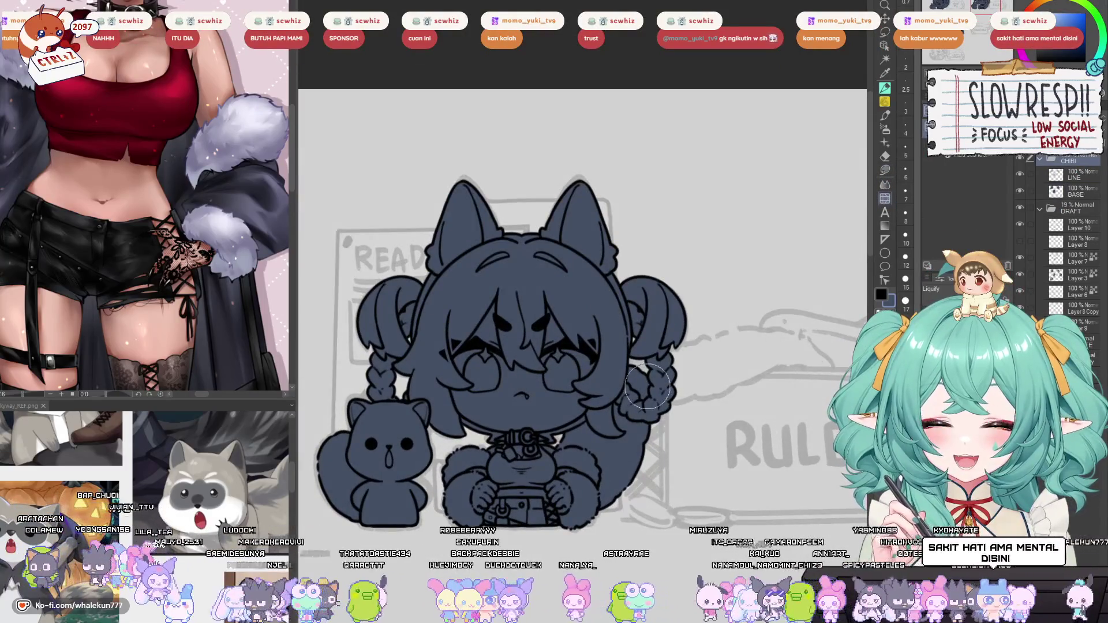
scroll(583, 323, "up", 1)
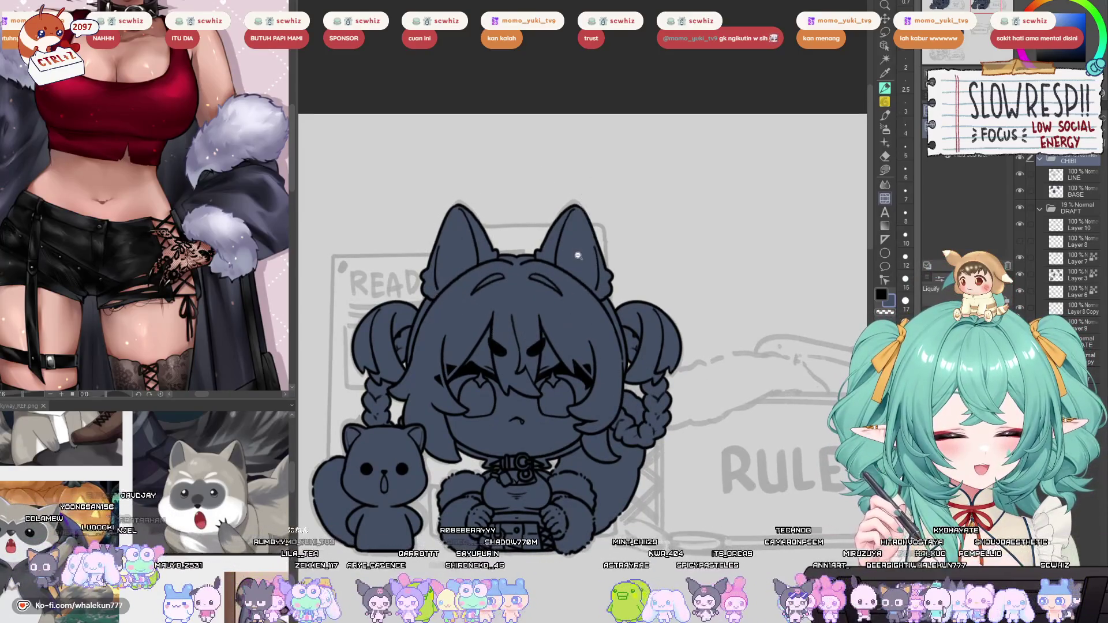
scroll(604, 337, "down", 3)
left_click_drag(604, 337, 600, 375)
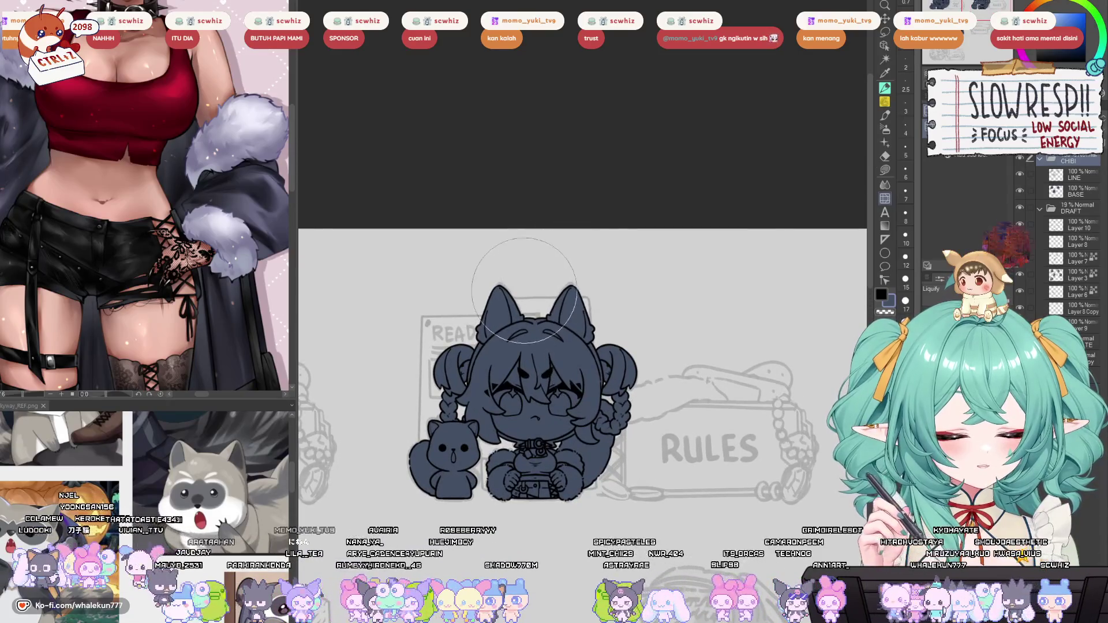
Enlarge the brush for the hair's navy fill and zoom out toward the full page.
key("bracketleft")
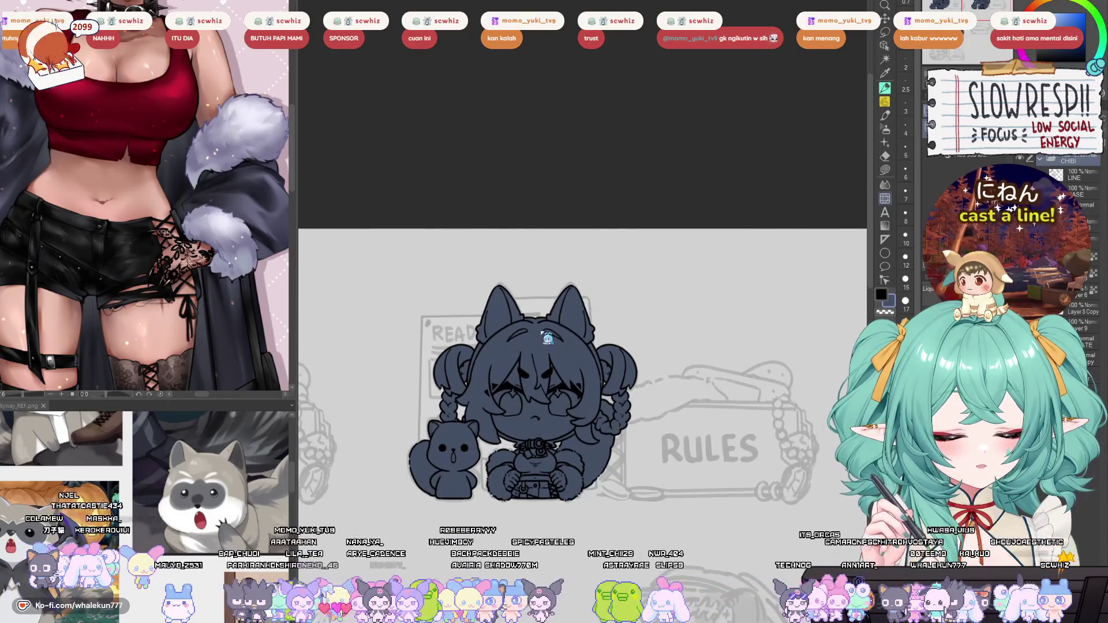
key("bracketright")
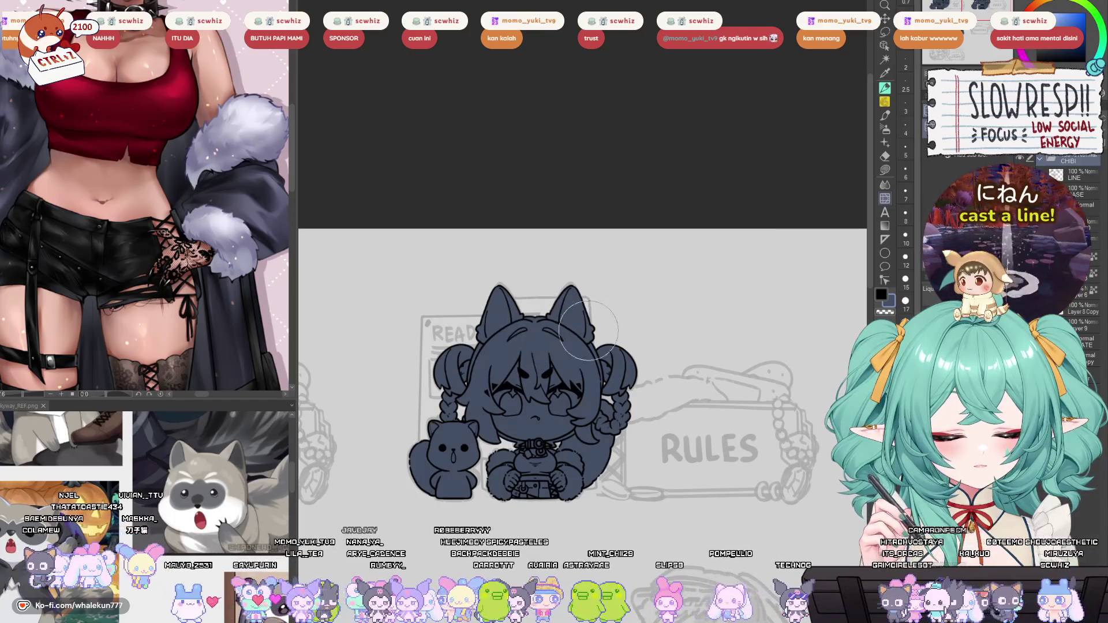
scroll(620, 353, "down", 4)
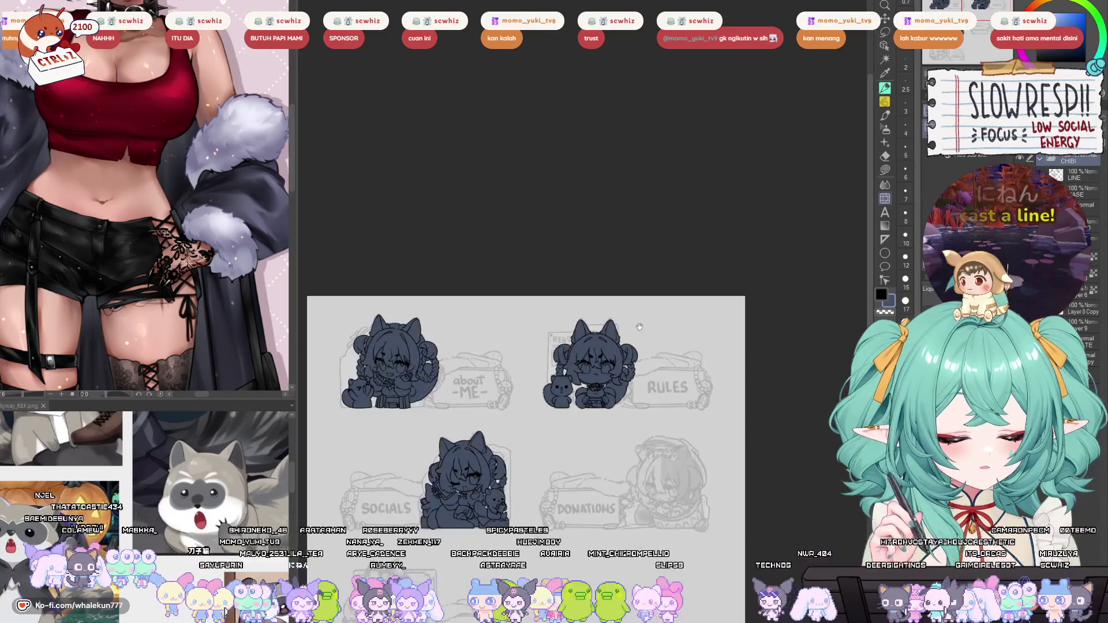
left_click_drag(597, 457, 616, 382)
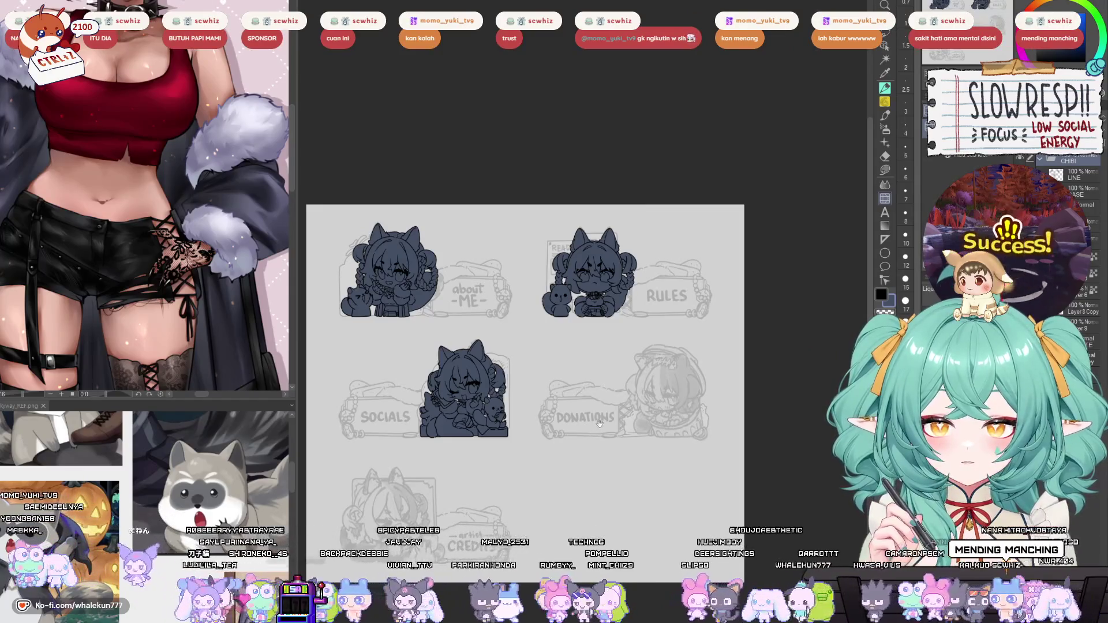
key("h")
key("h")
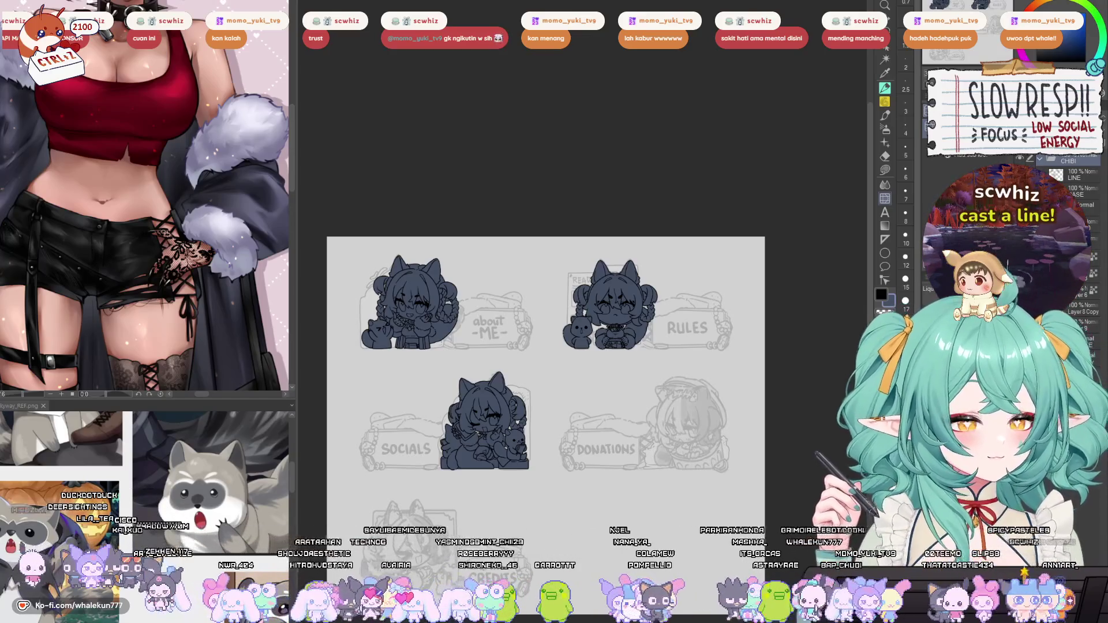
left_click(905, 194)
Zoom around the chibi panels, briefly undoing then restoring the latest base fills to compare.
key("ctrl+plus")
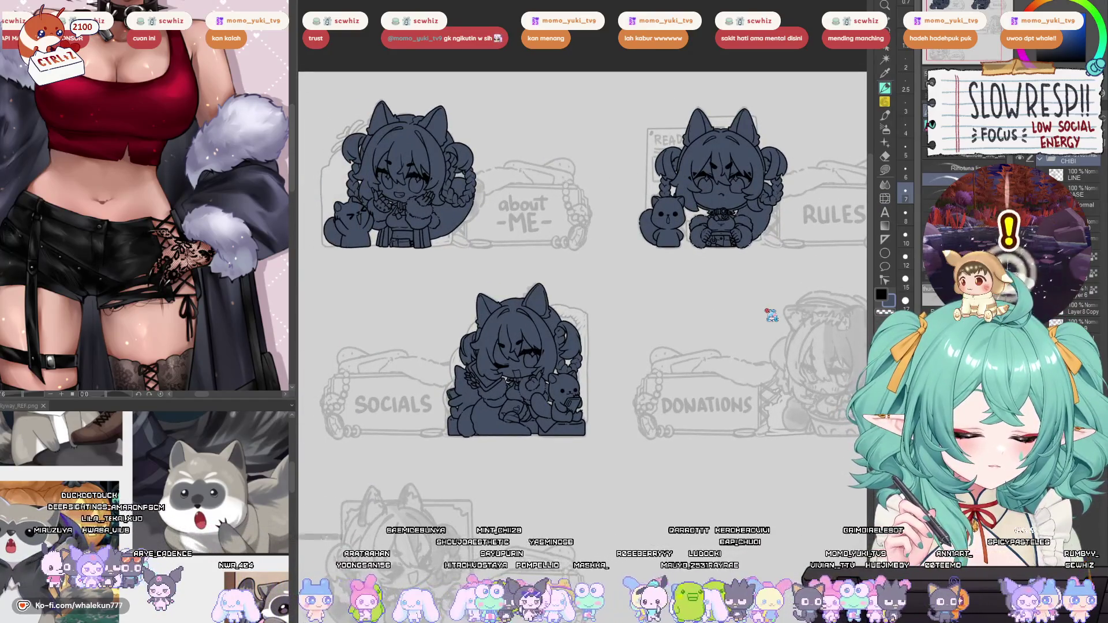
key("ctrl+minus")
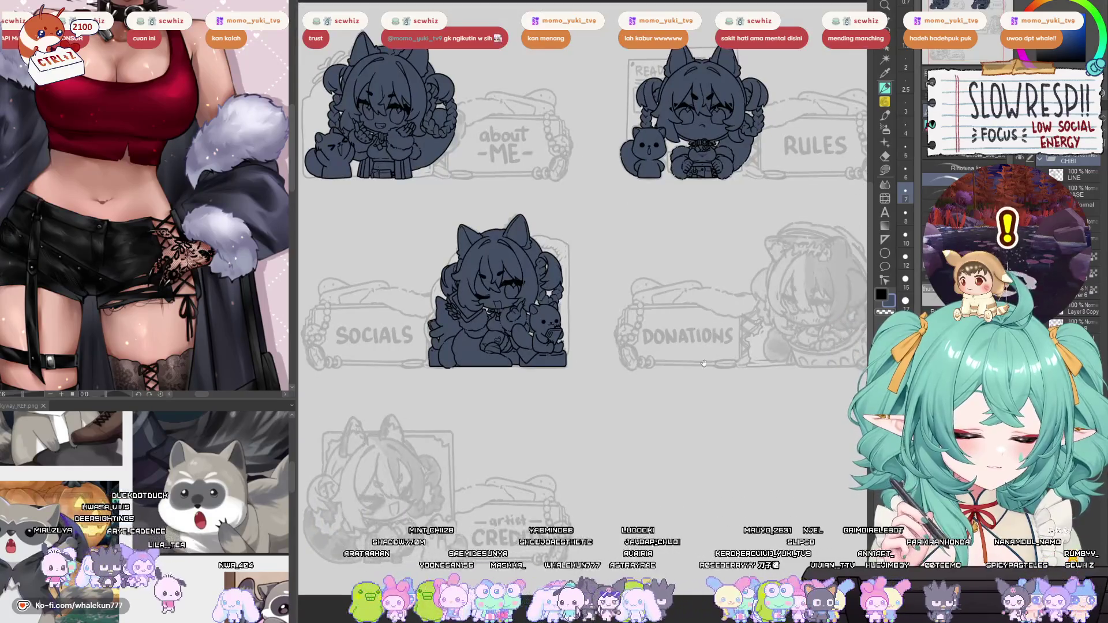
key("ctrl+minus")
key("ctrl+plus")
key("ctrl+plus")
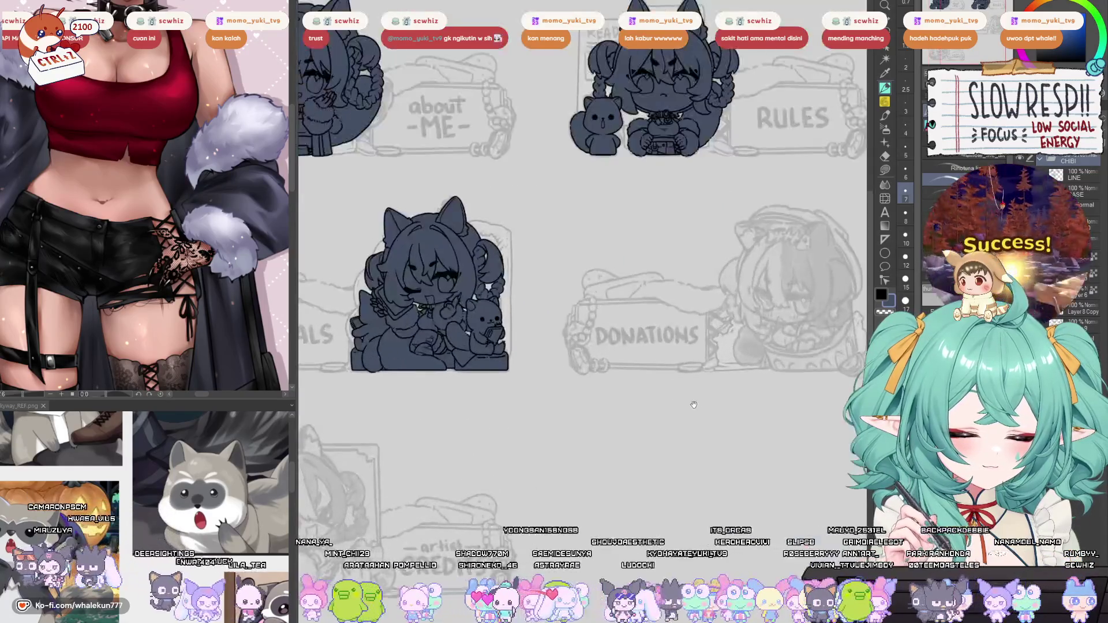
key("ctrl+minus")
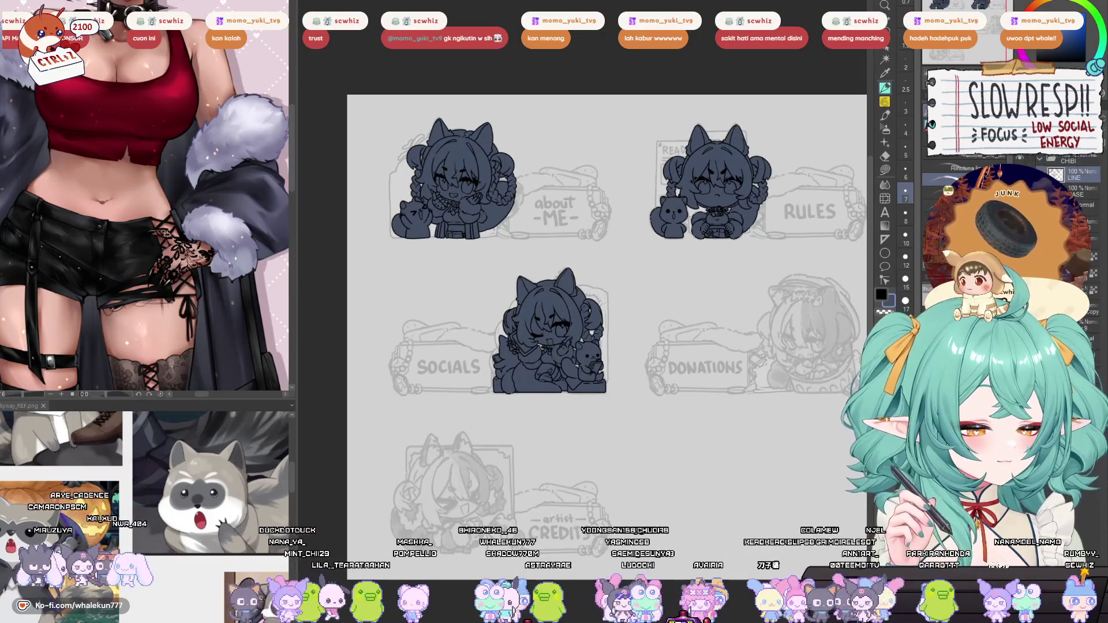
key("ctrl+z")
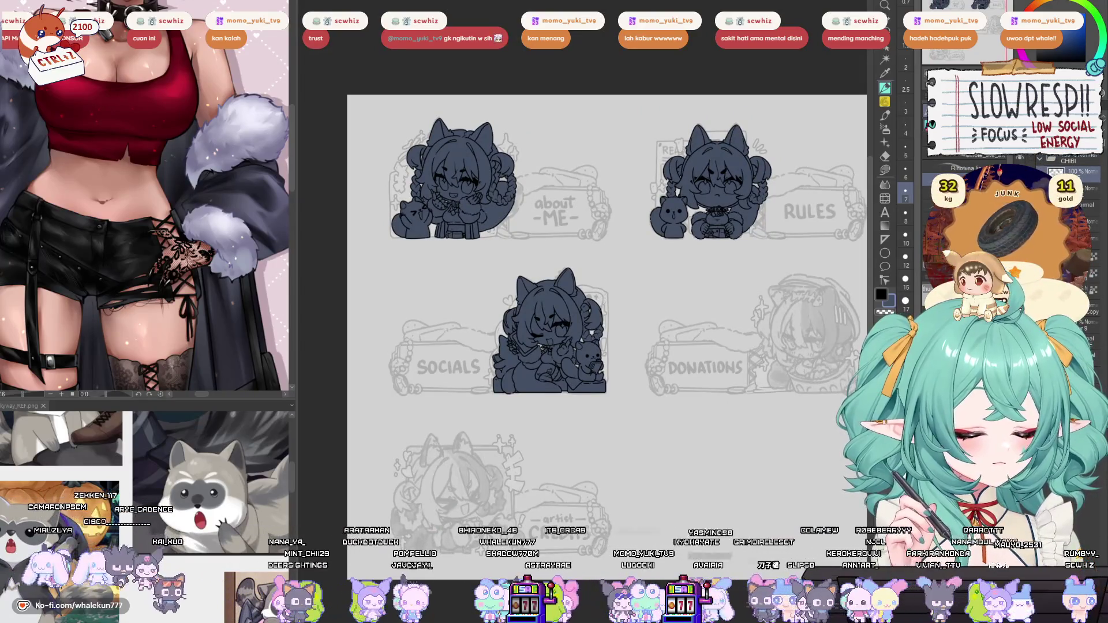
key("ctrl+z")
key("ctrl+y")
Pan the sheet and narrow the left palette dock to widen the canvas area.
left_click_drag(577, 288, 528, 315)
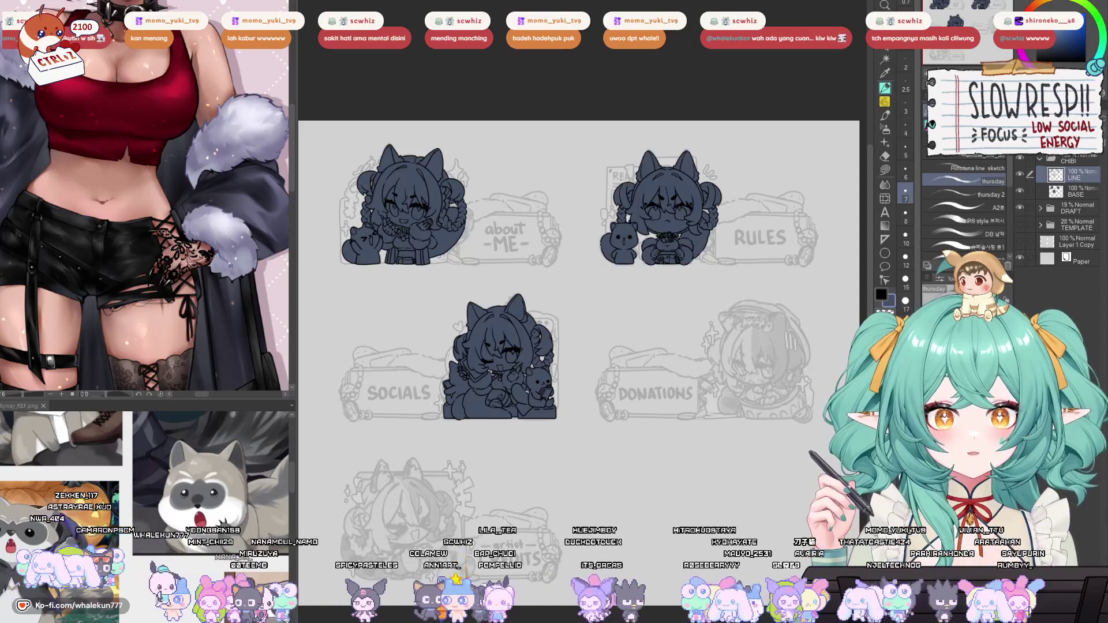
left_click_drag(426, 314, 447, 305)
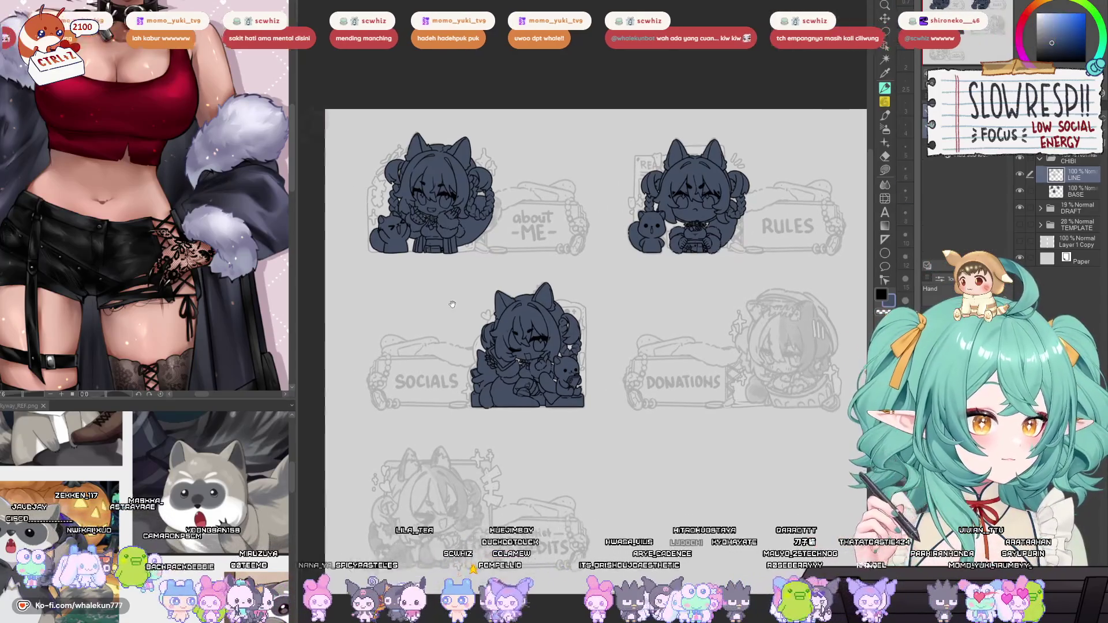
scroll(447, 305, "up", 3)
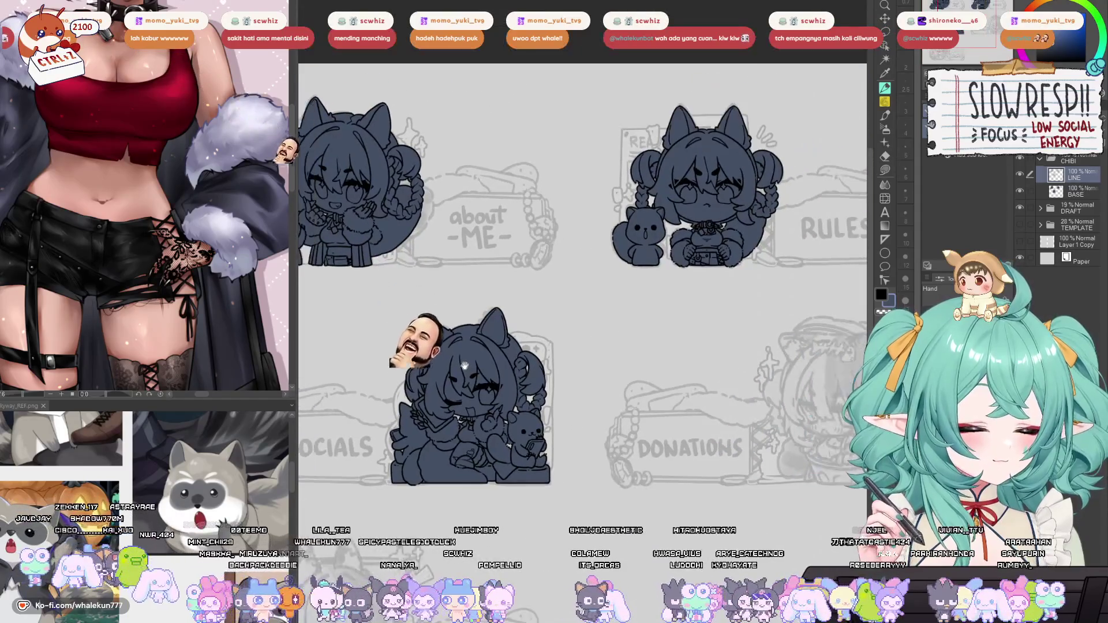
scroll(465, 366, "down", 2)
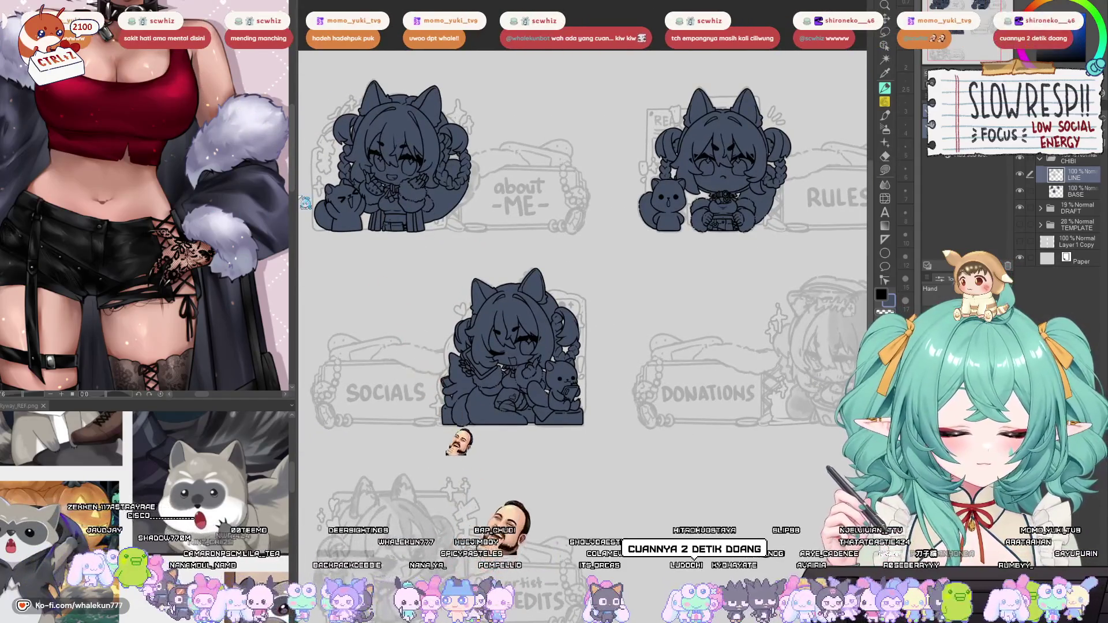
left_click_drag(293, 202, 93, 202)
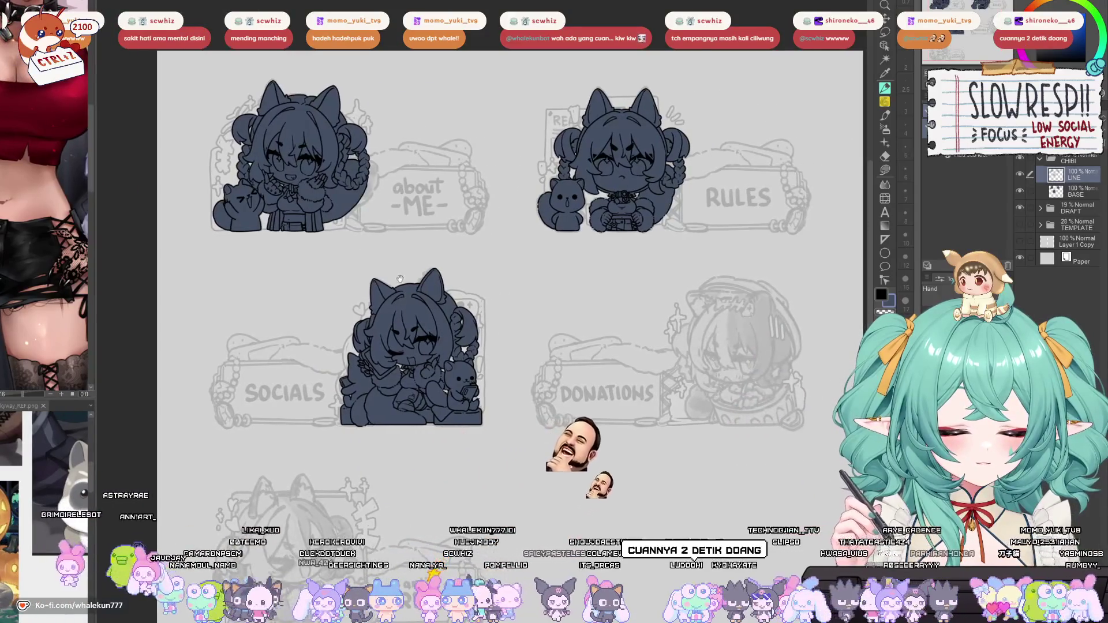
scroll(399, 278, "up", 2)
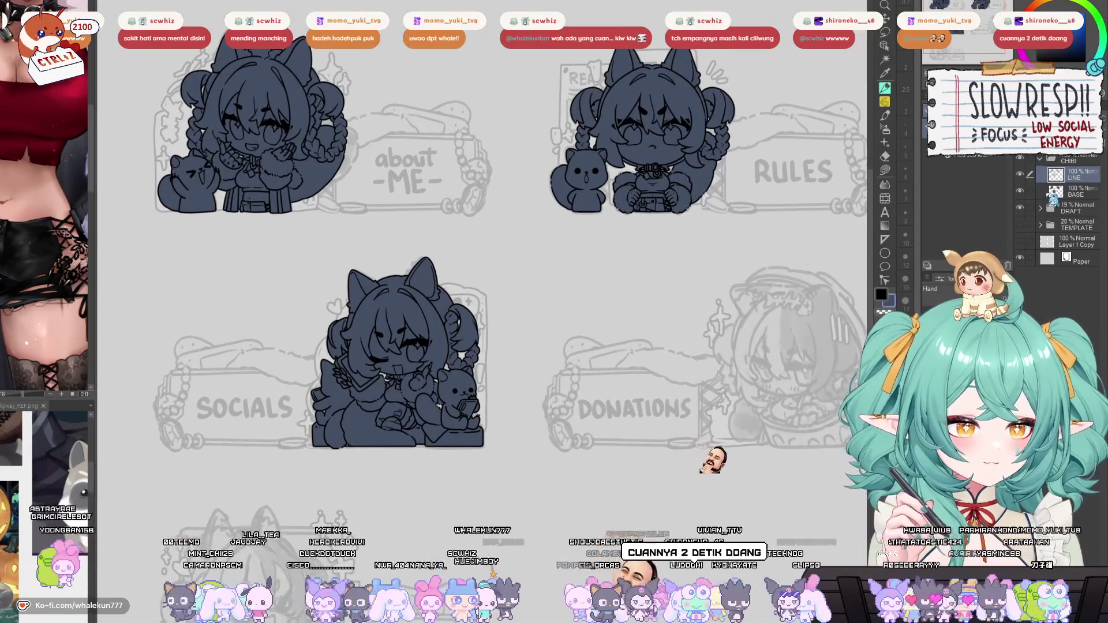
Raise the DRAFT folder to 62% opacity and turn the BASE layer's fills grey.
left_click(1073, 208)
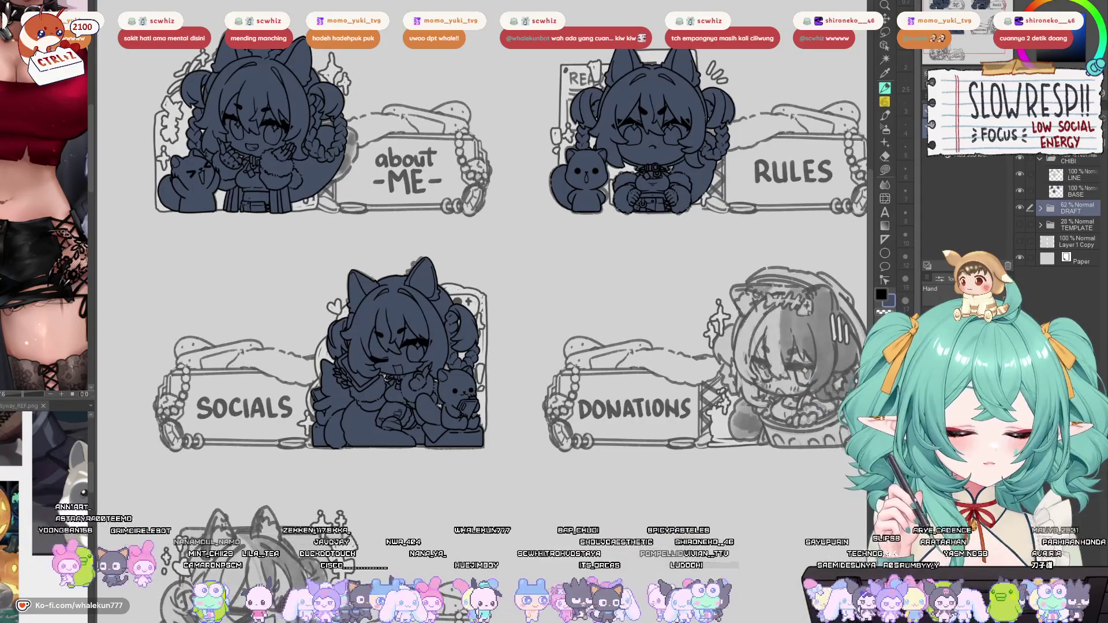
left_click(1084, 192)
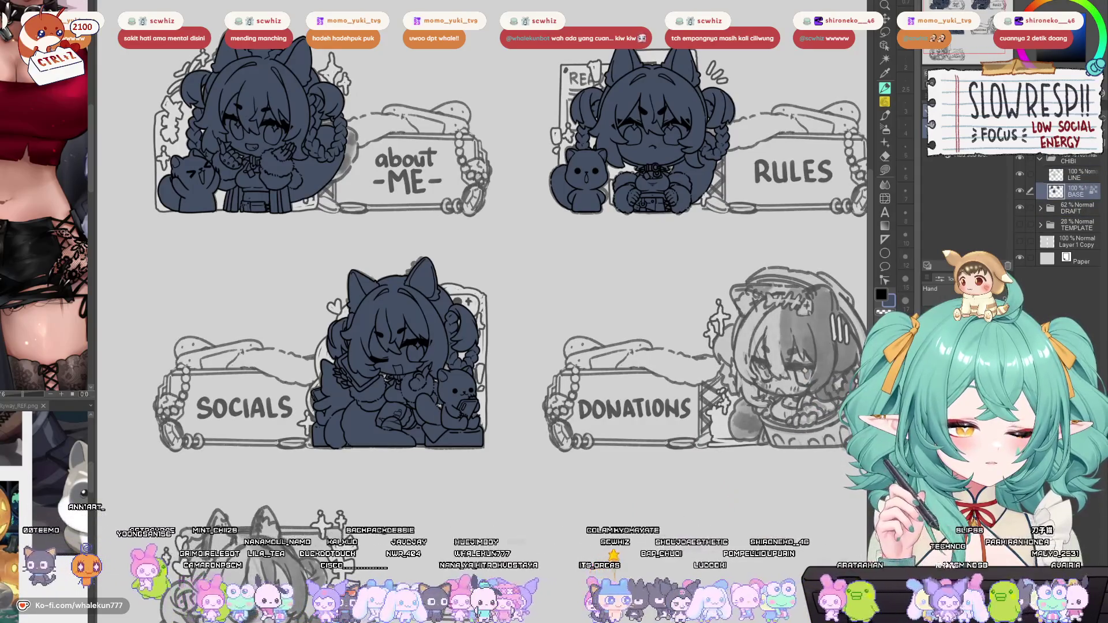
key("ctrl+z")
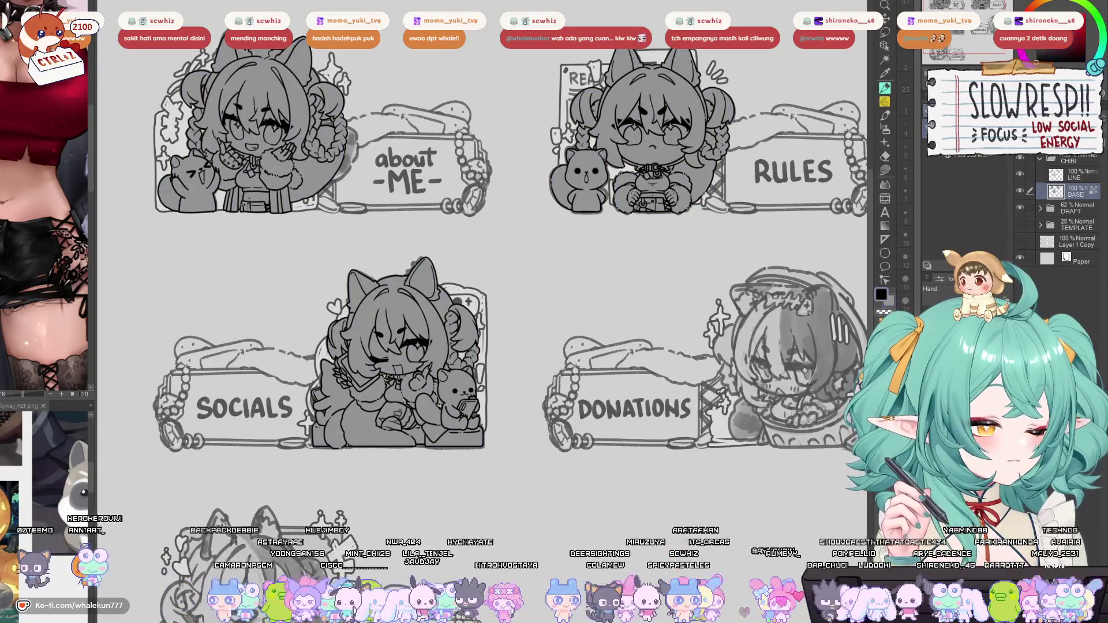
Mirror the sheet to check the drawing, then restore it and zoom on the chibi panels.
left_click_drag(546, 237, 559, 223)
key("h")
key("h")
key("ctrl+minus")
key("ctrl+plus")
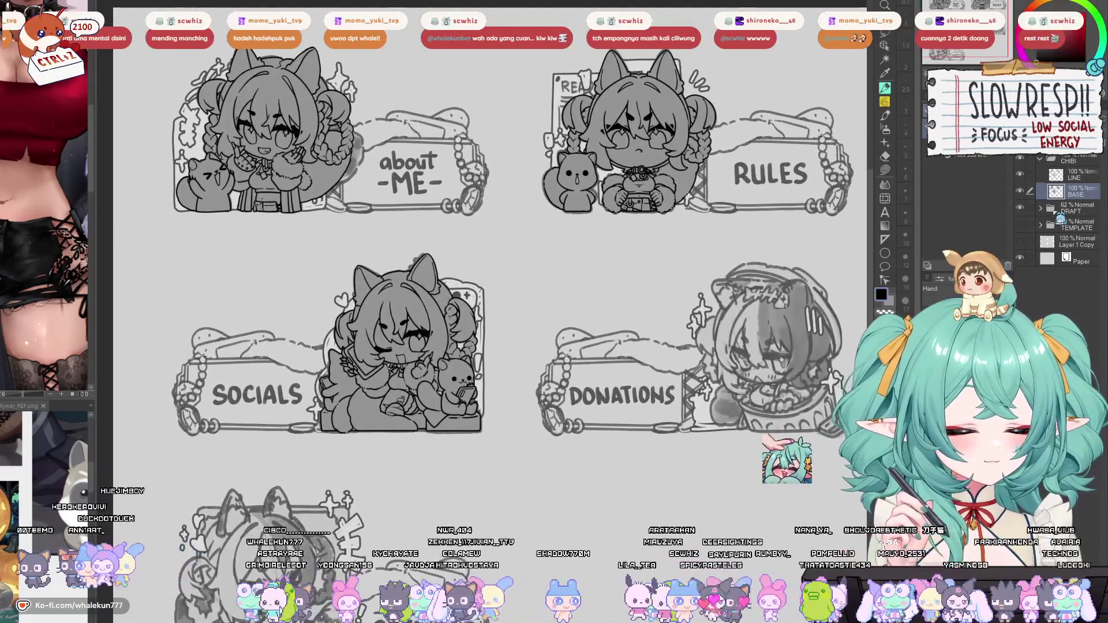
Lower the DRAFT layer to 35% opacity and bring the Credits panel into view.
left_click(1074, 208)
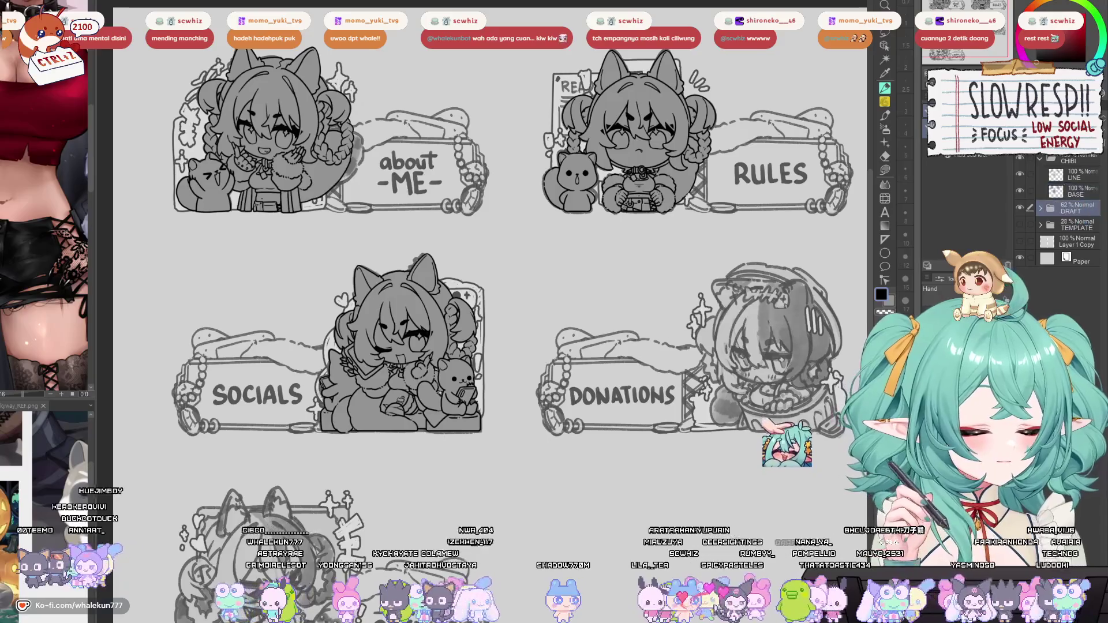
mouse_move(616, 332)
left_mouse_down()
mouse_move(597, 288)
mouse_move(564, 273)
left_mouse_up()
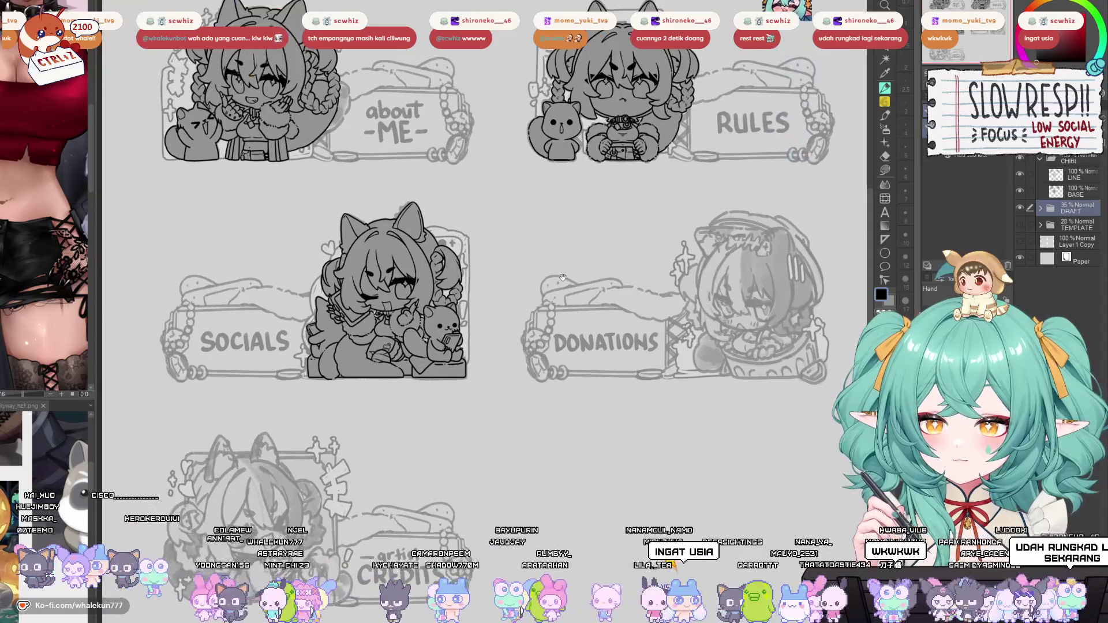
left_click_drag(562, 277, 556, 281)
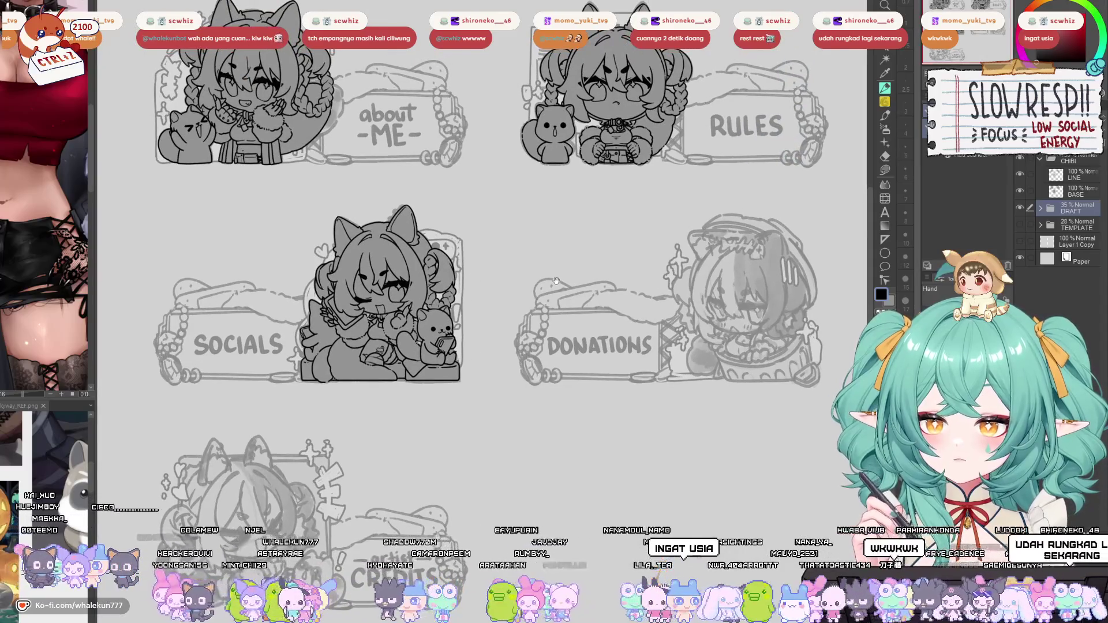